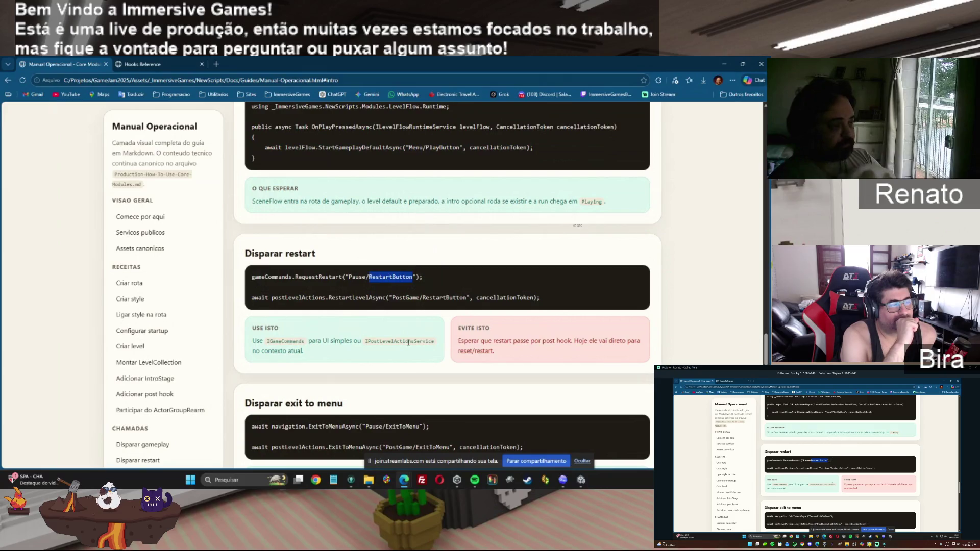
Scroll the Manual Operacional and select both lines of the restart post-hook example.
scroll(764, 360, down, 3)
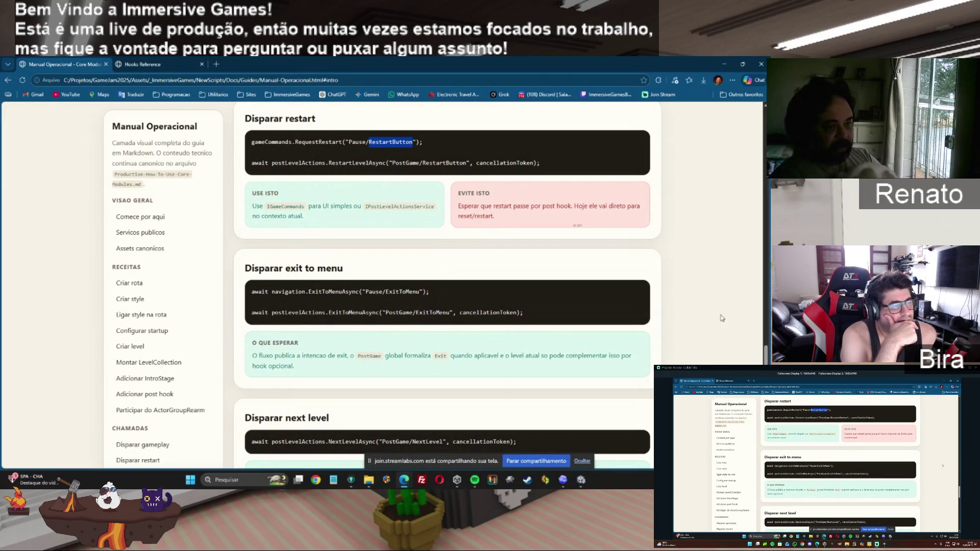
drag(558, 164, 251, 139)
right_click(248, 100)
click(265, 105)
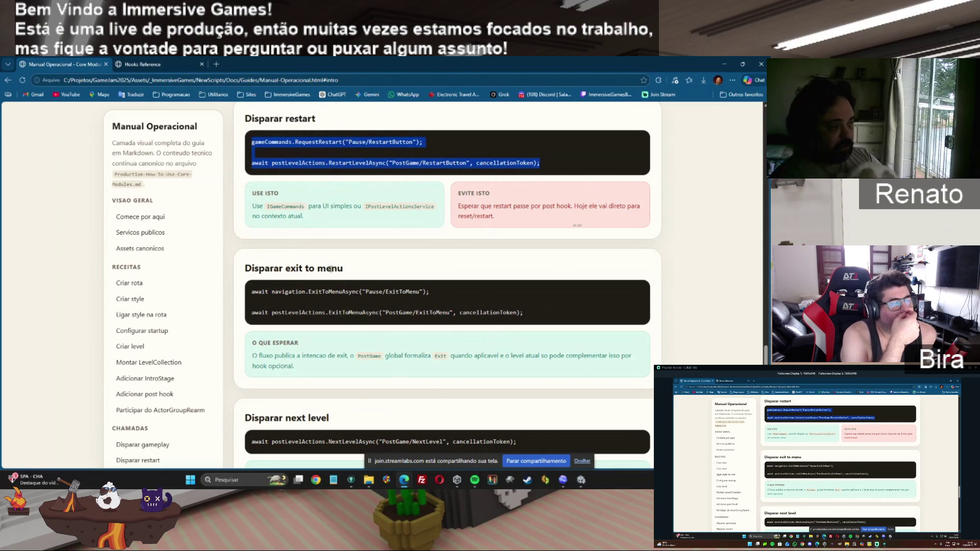
Select the exit-to-menu heading and its second code line, then scroll on to Disparar next level.
drag(288, 270, 343, 270)
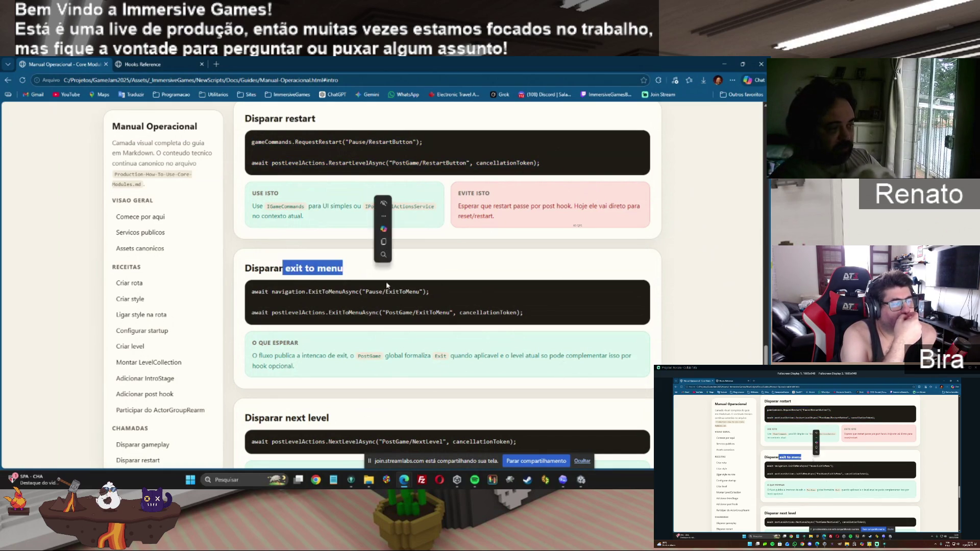
mouse_move(526, 313)
mouse_down()
mouse_move(220, 299)
mouse_move(232, 306)
mouse_up()
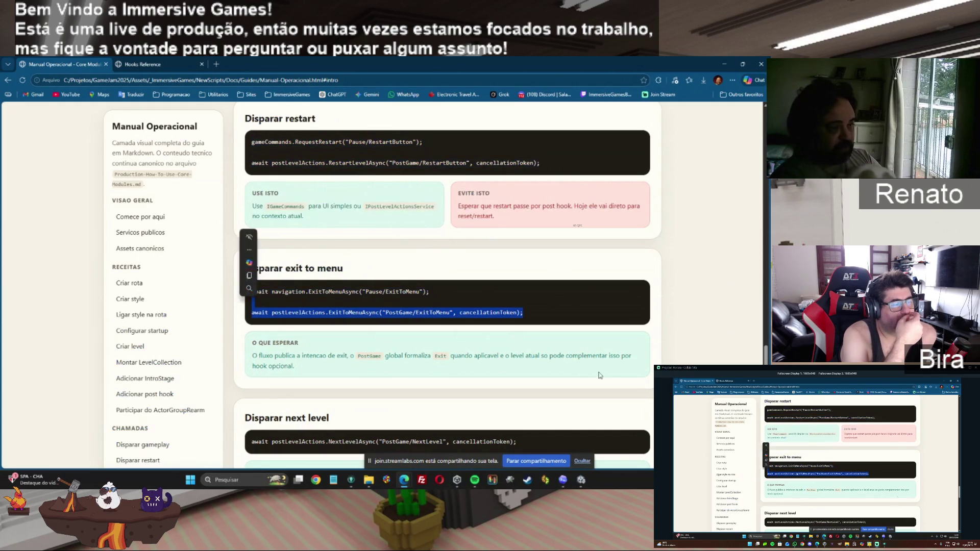
scroll(447, 286, down, 5)
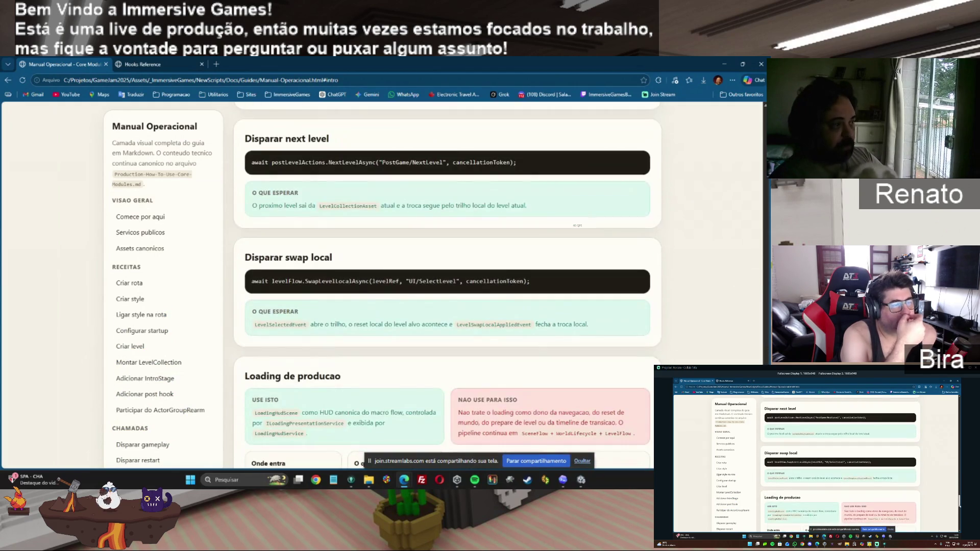
drag(518, 163, 252, 162)
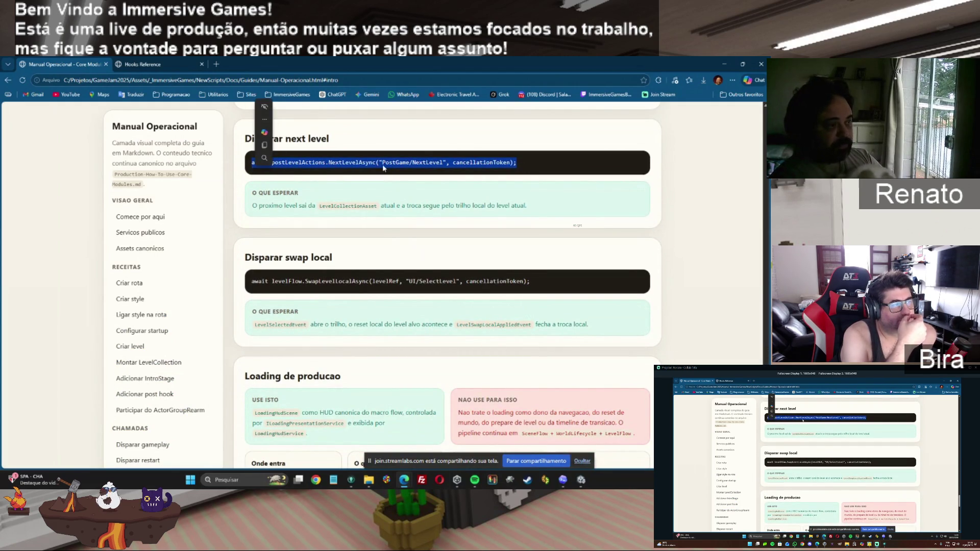
key(ctrl+c)
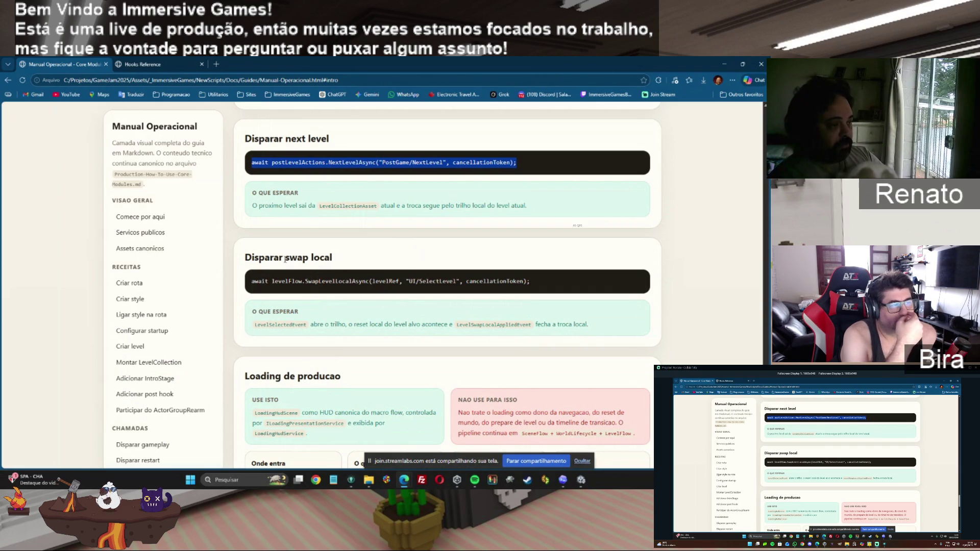
drag(285, 259, 359, 258)
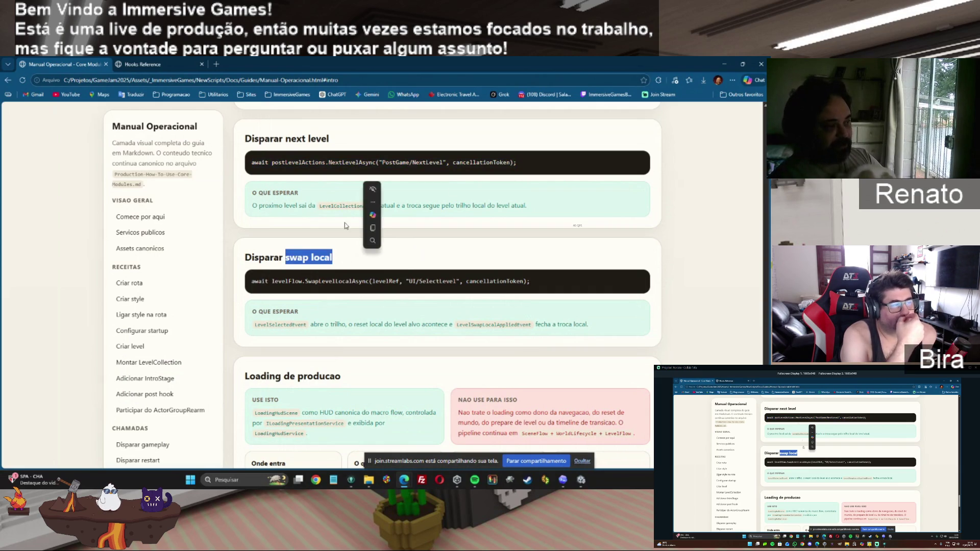
key(ctrl+c)
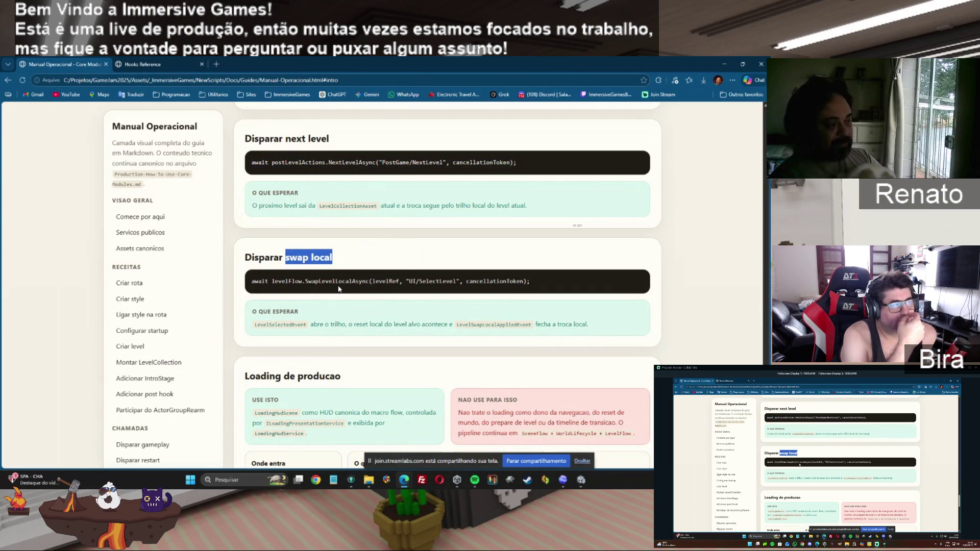
click(387, 282)
double_click(387, 282)
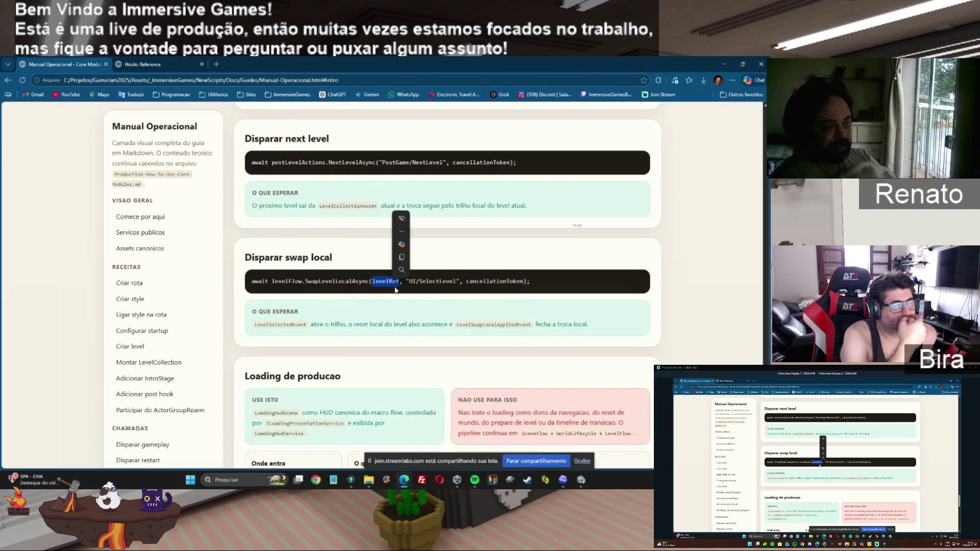
double_click(412, 281)
shift+click(531, 281)
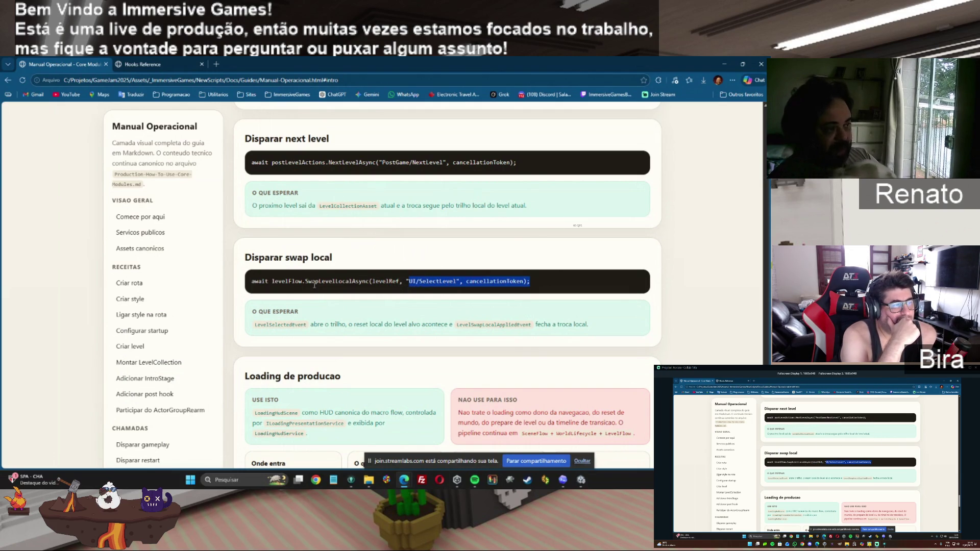
drag(251, 162, 523, 165)
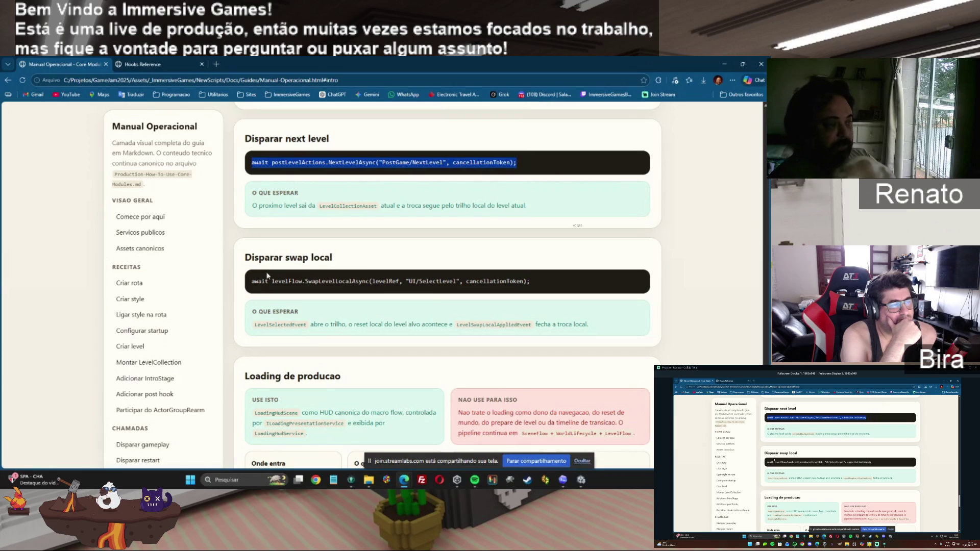
drag(249, 282, 522, 277)
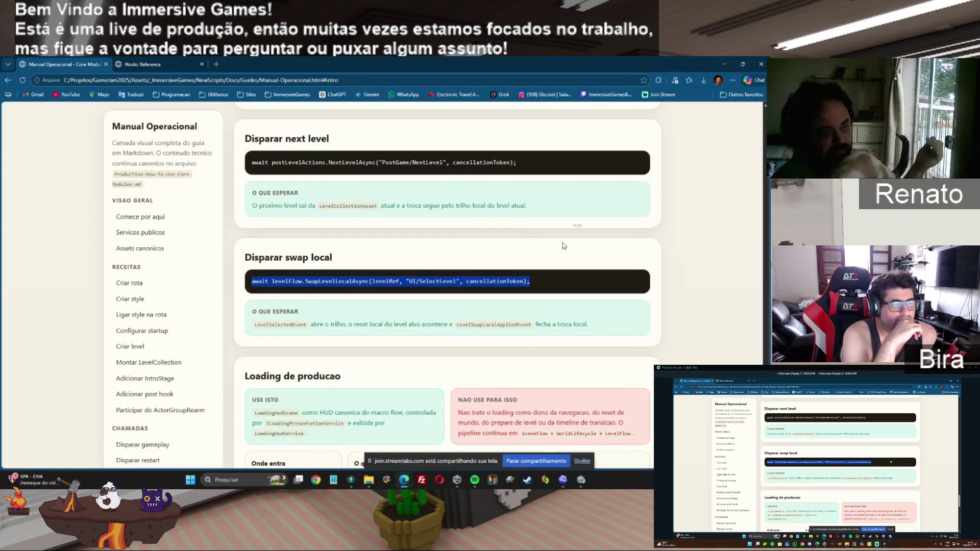
mouse_move(535, 169)
mouse_down()
mouse_move(306, 140)
mouse_move(240, 146)
mouse_move(237, 155)
mouse_up()
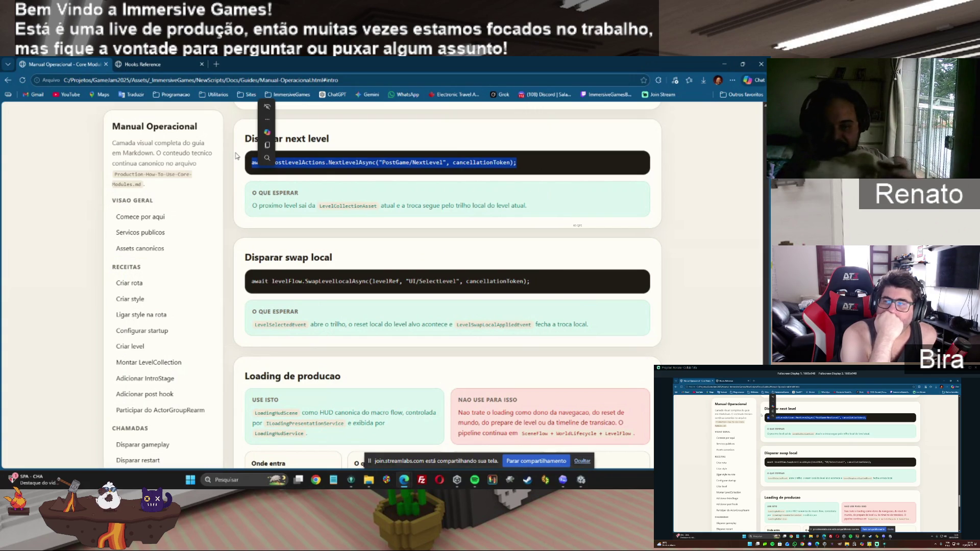
drag(375, 281, 266, 255)
click(282, 198)
drag(330, 138, 251, 134)
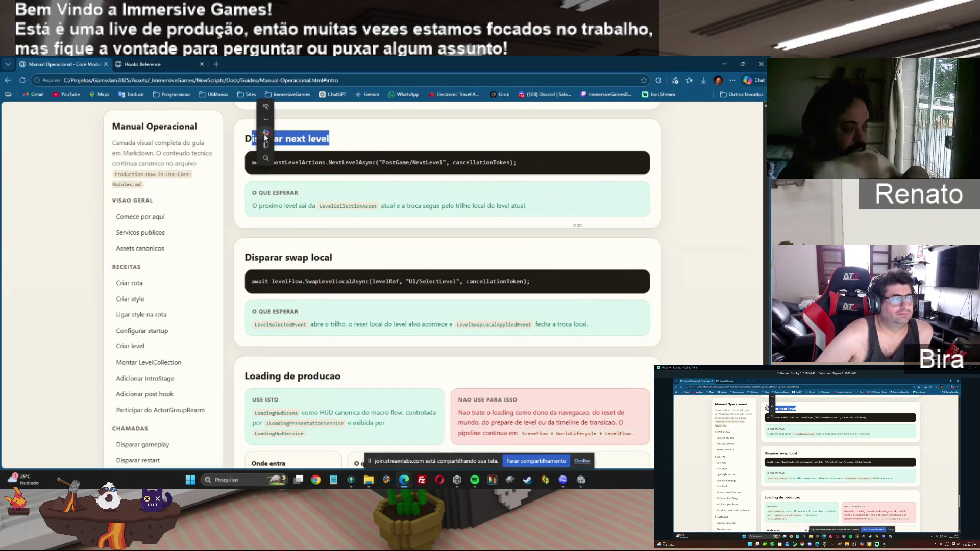
click(526, 245)
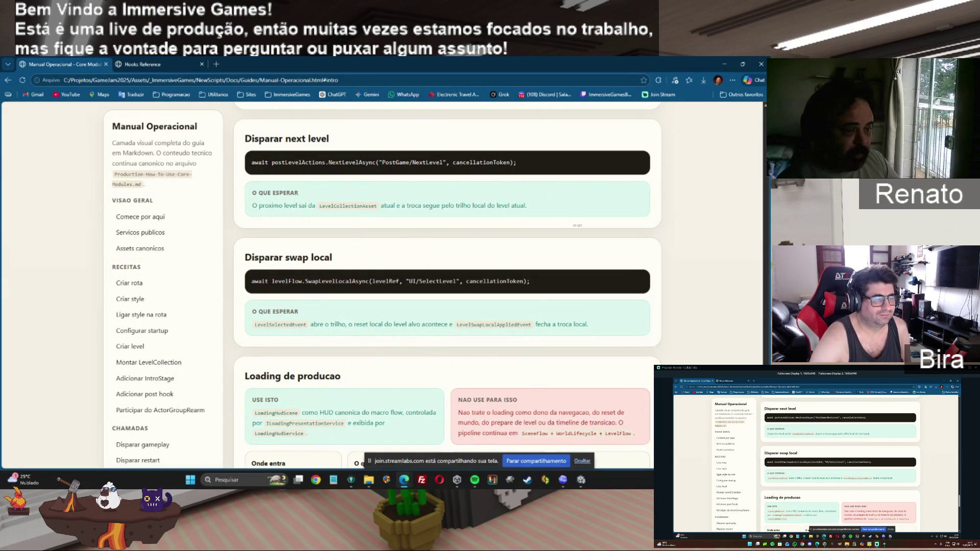
scroll(360, 248, down, 3)
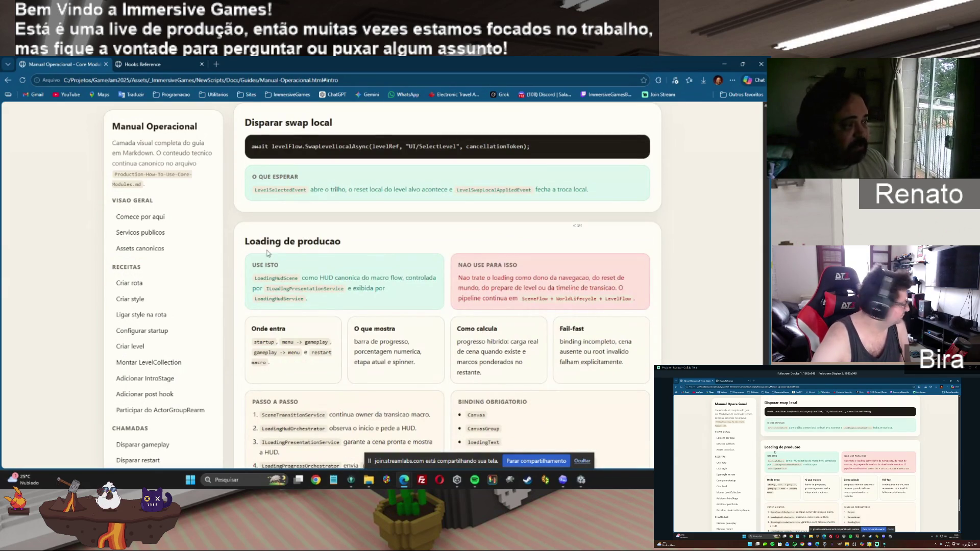
Select the Loading de producao heading and scroll to its step-by-step list and required bindings.
drag(247, 239, 359, 248)
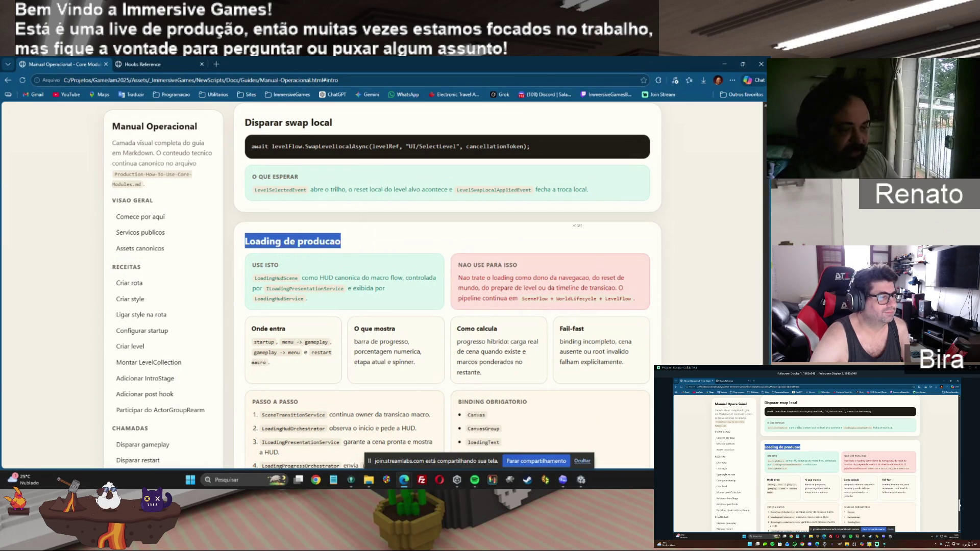
scroll(349, 245, down, 2)
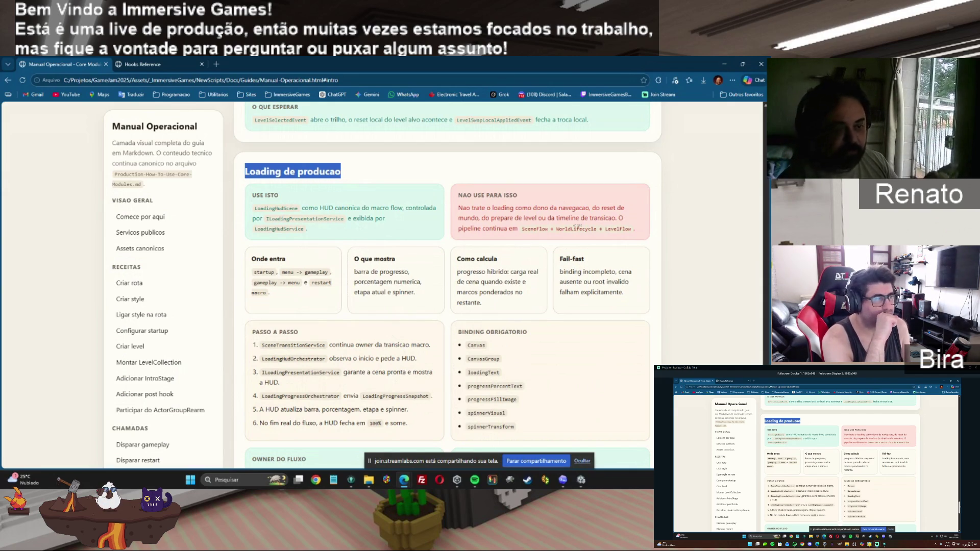
Select the loading section's description of what the loading HUD shows.
scroll(415, 209, down, 1)
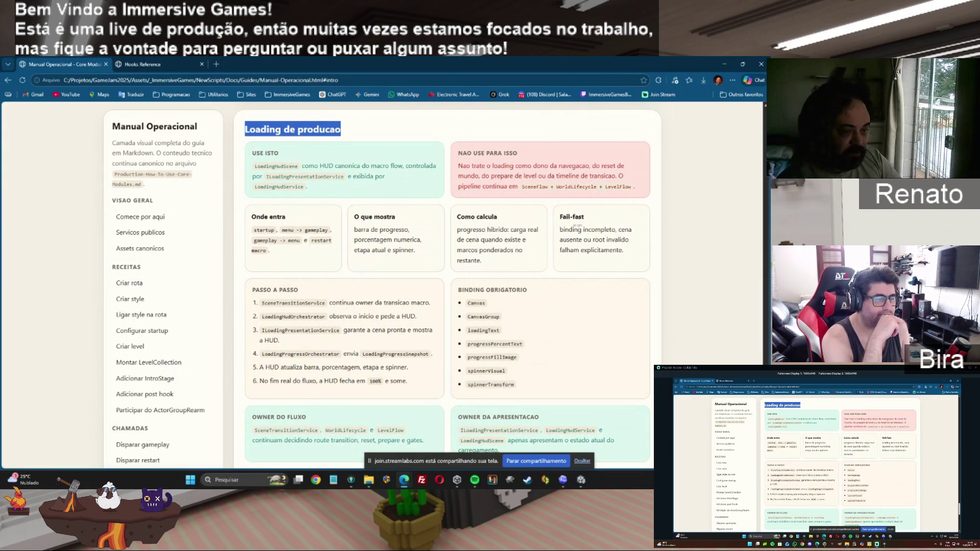
scroll(444, 281, down, 2)
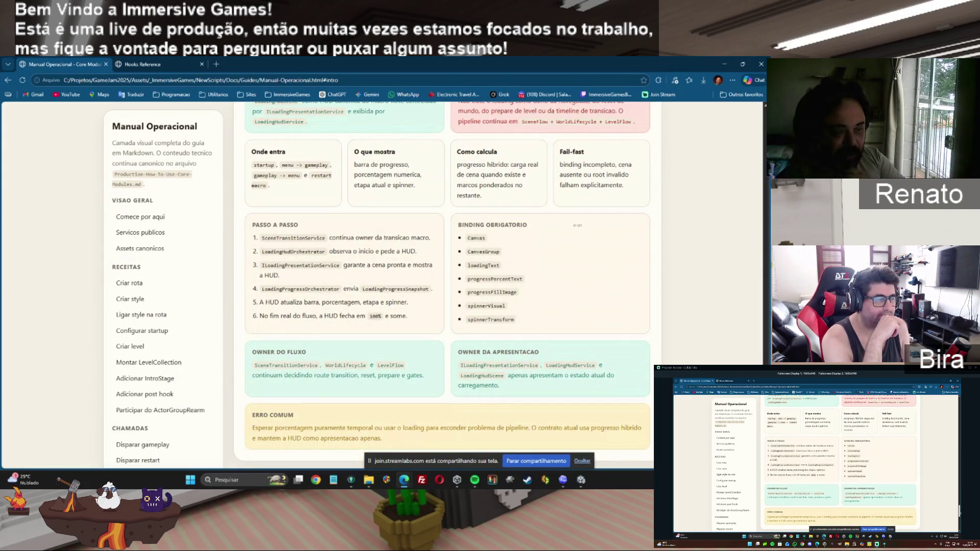
scroll(577, 225, up, 2)
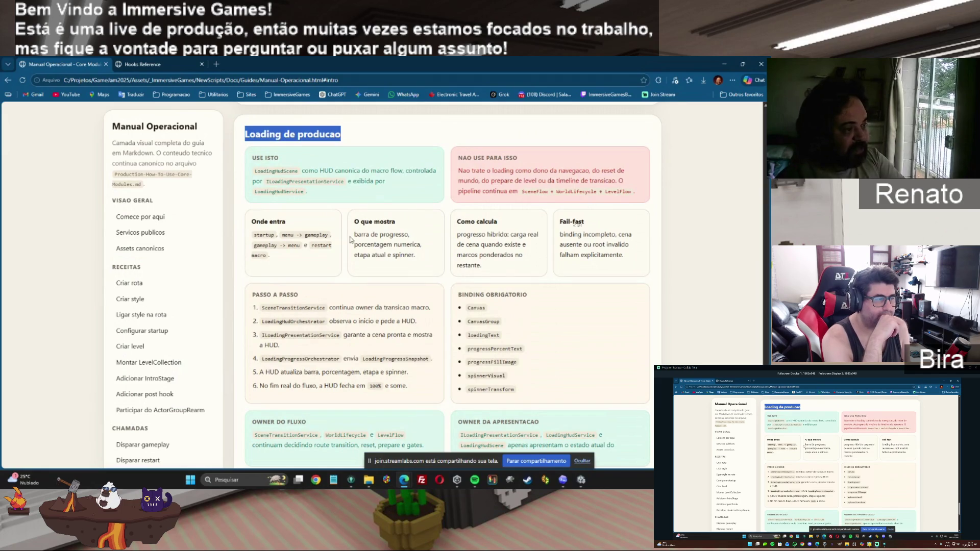
mouse_move(361, 235)
mouse_down()
mouse_move(416, 248)
mouse_move(423, 260)
mouse_up()
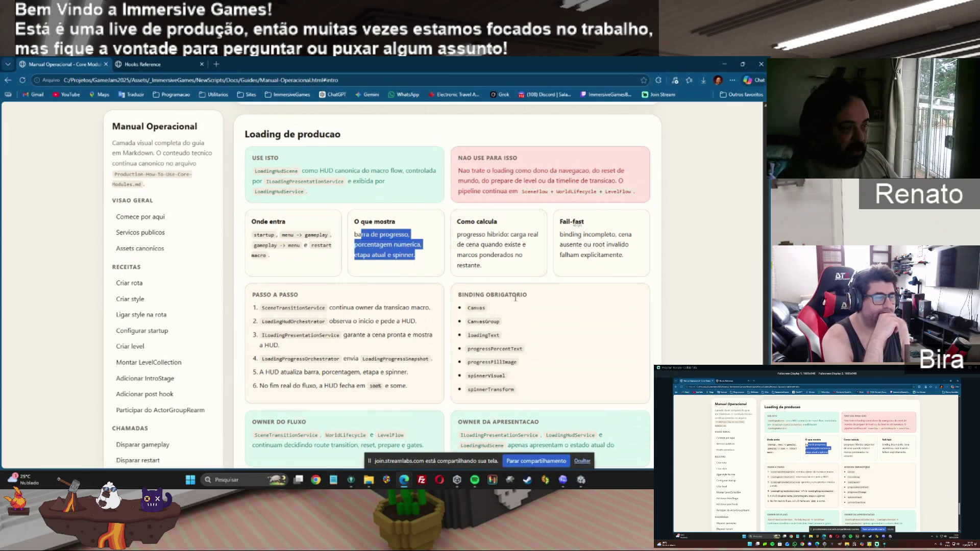
Select the required bindings from Canvas to spinnerTransform, scroll to Erros comuns, and switch to Unity.
mouse_move(468, 307)
mouse_down()
mouse_move(499, 312)
mouse_move(517, 384)
mouse_up()
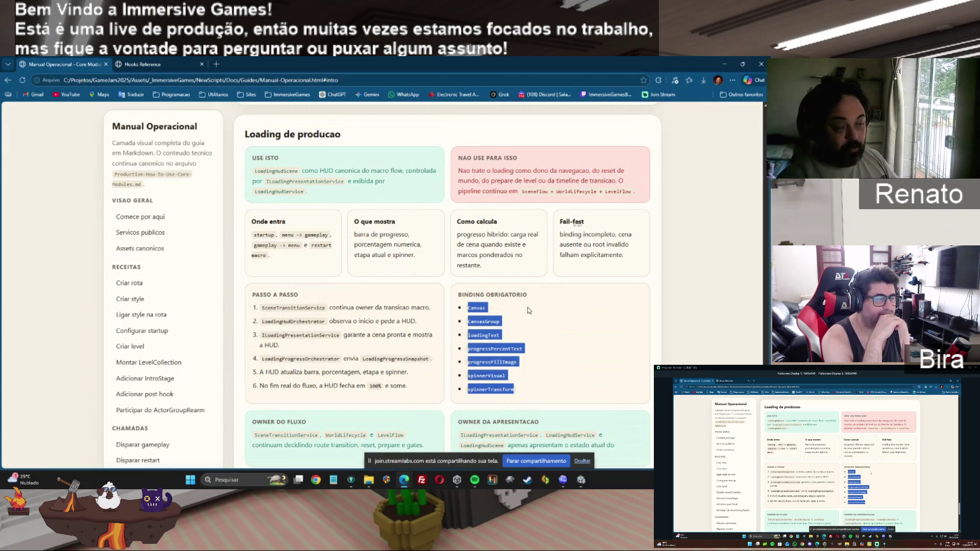
click(560, 310)
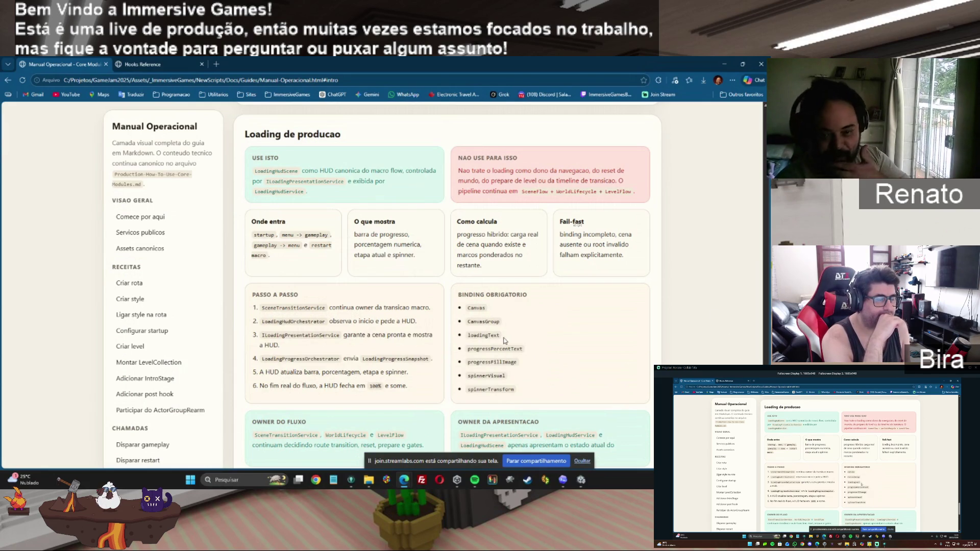
drag(467, 308, 514, 389)
scroll(380, 268, down, 3)
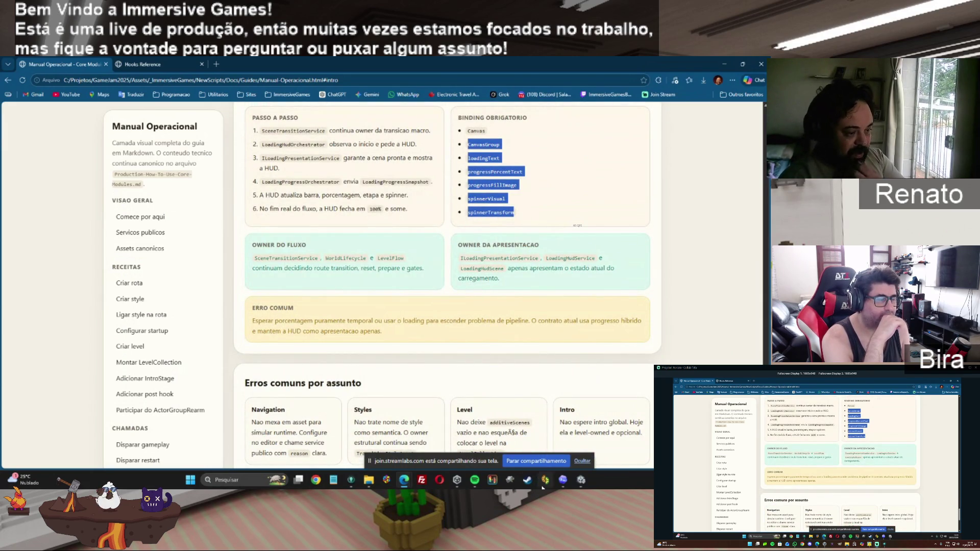
mouse_move(360, 481)
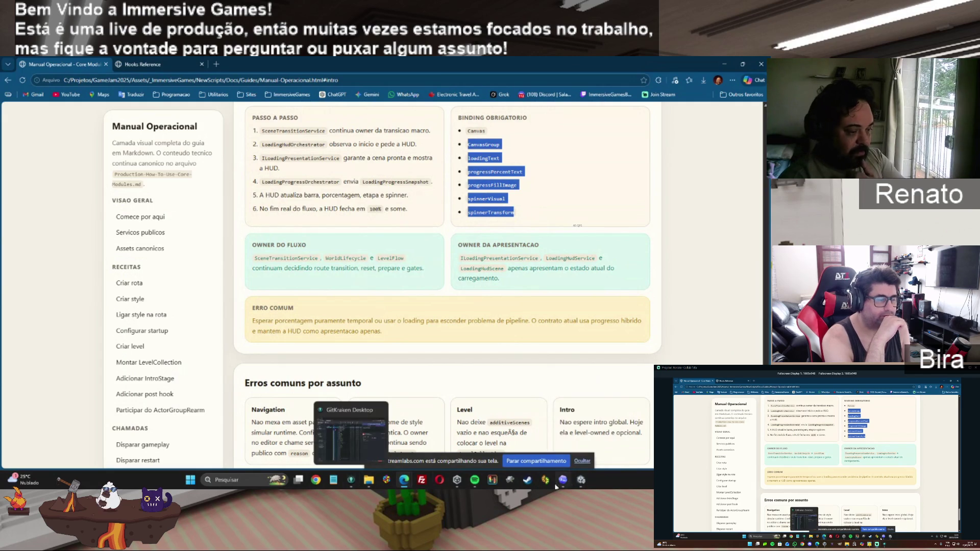
click(580, 480)
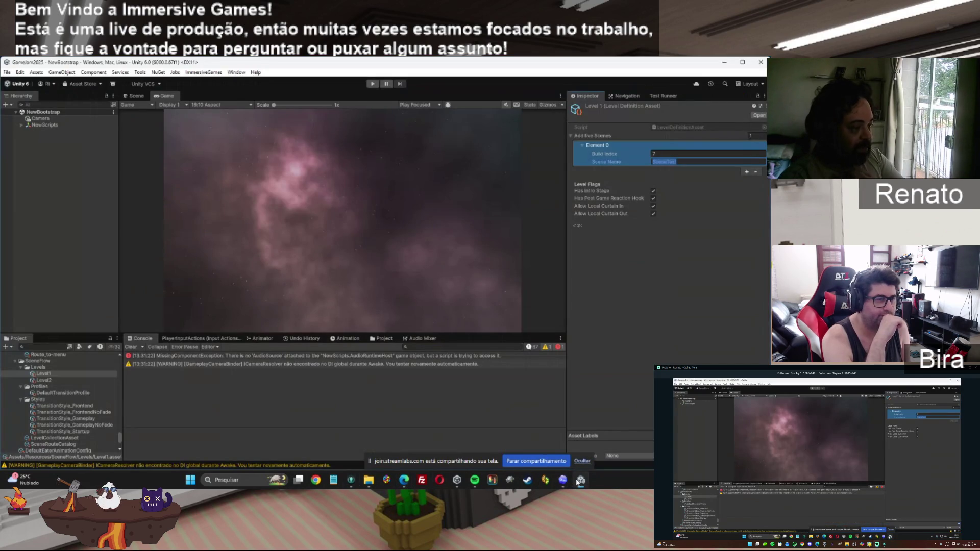
Leave the Codex audio revert thread and bring the Unity editor forward.
click(562, 479)
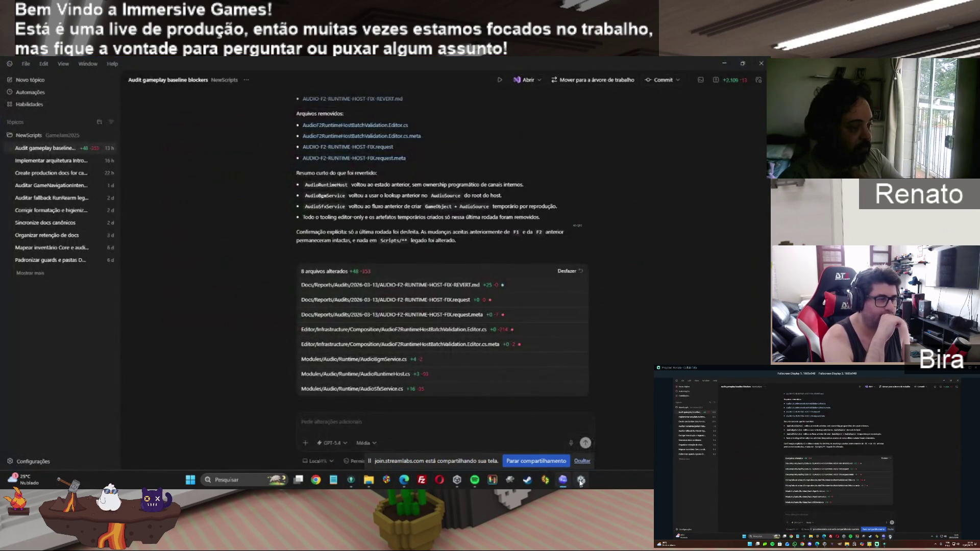
click(580, 480)
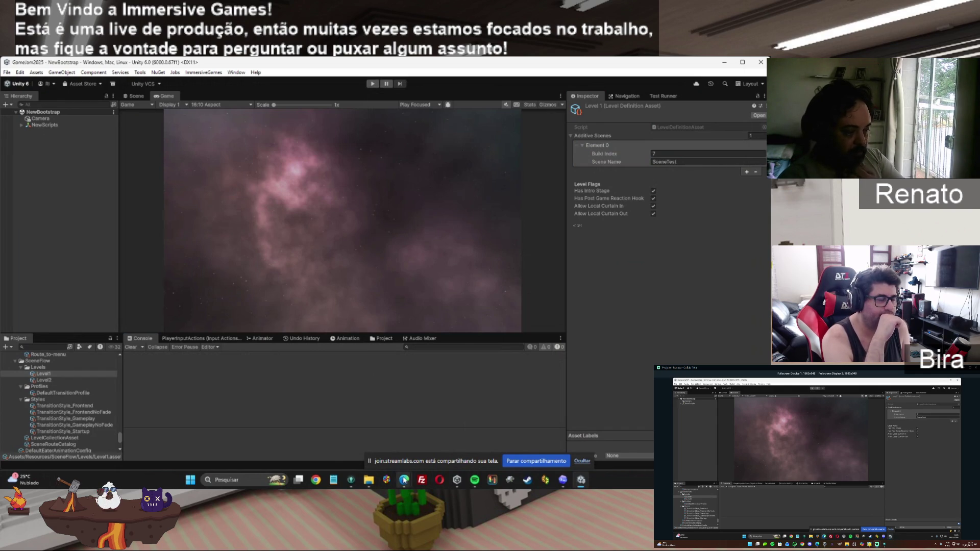
Play the game, read the missing AudioSource exception, stop playback, and return to the Manual Operacional.
mouse_move(403, 480)
click(372, 83)
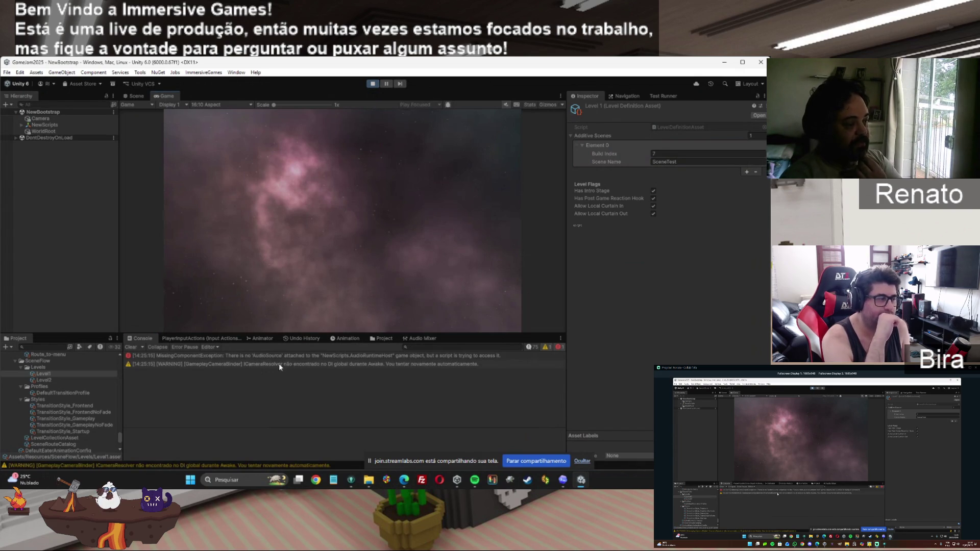
click(273, 356)
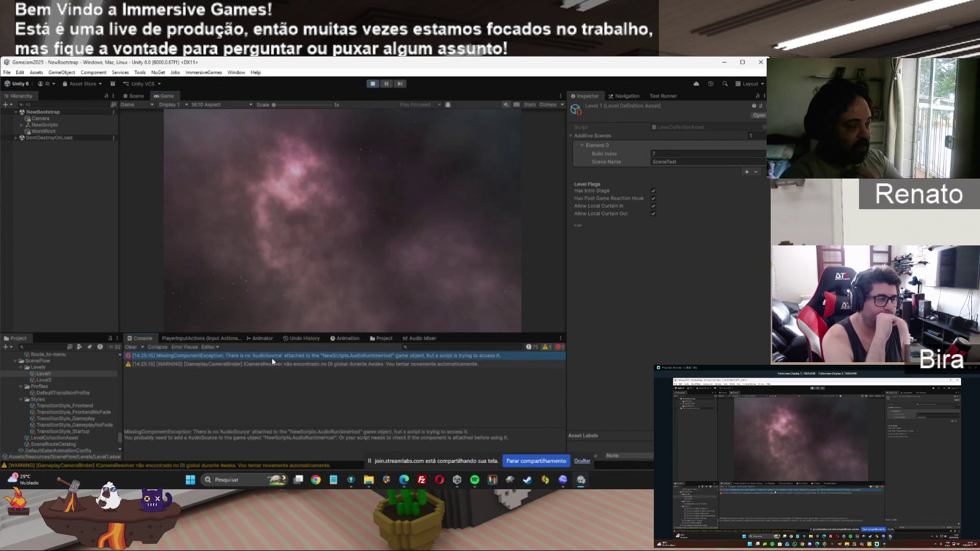
click(372, 84)
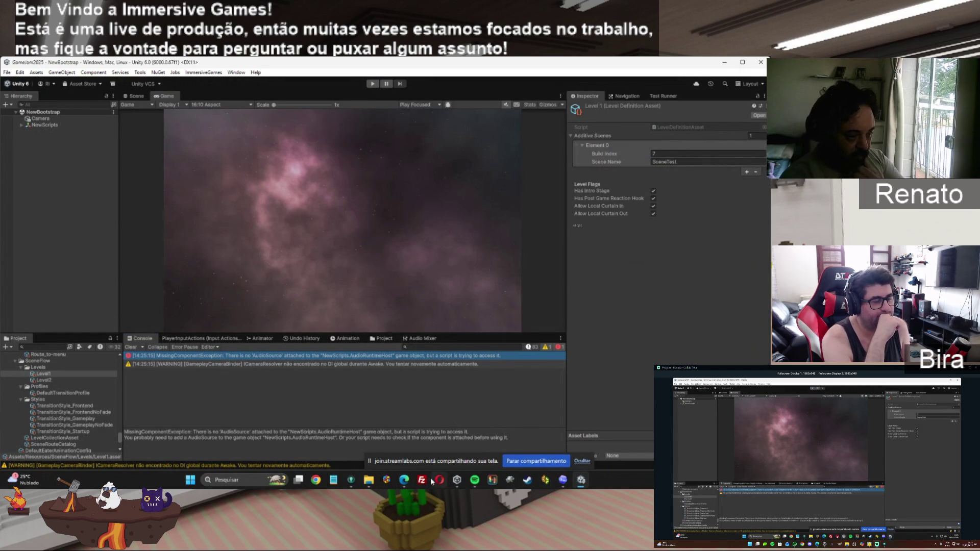
mouse_move(404, 482)
click(491, 427)
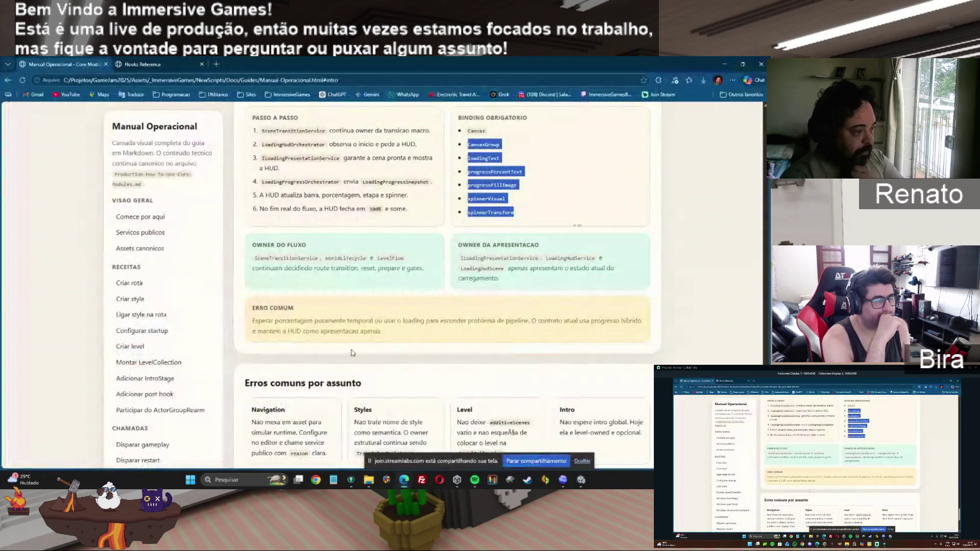
drag(259, 384, 361, 383)
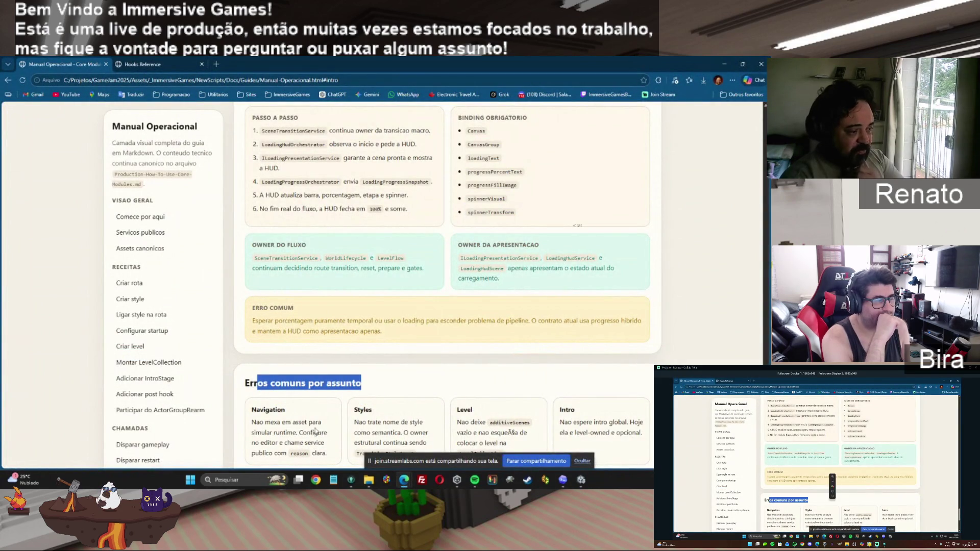
scroll(332, 230, down, 5)
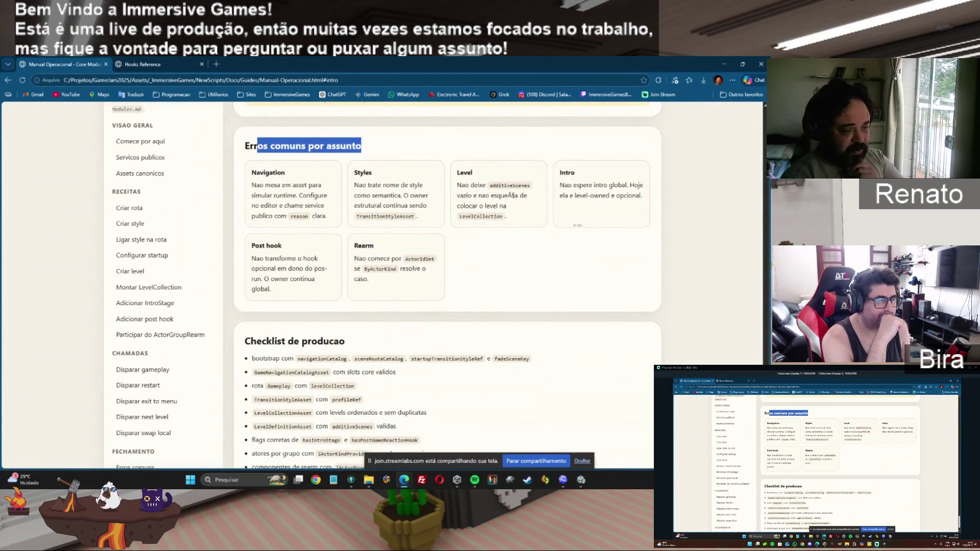
scroll(600, 434, down, 2)
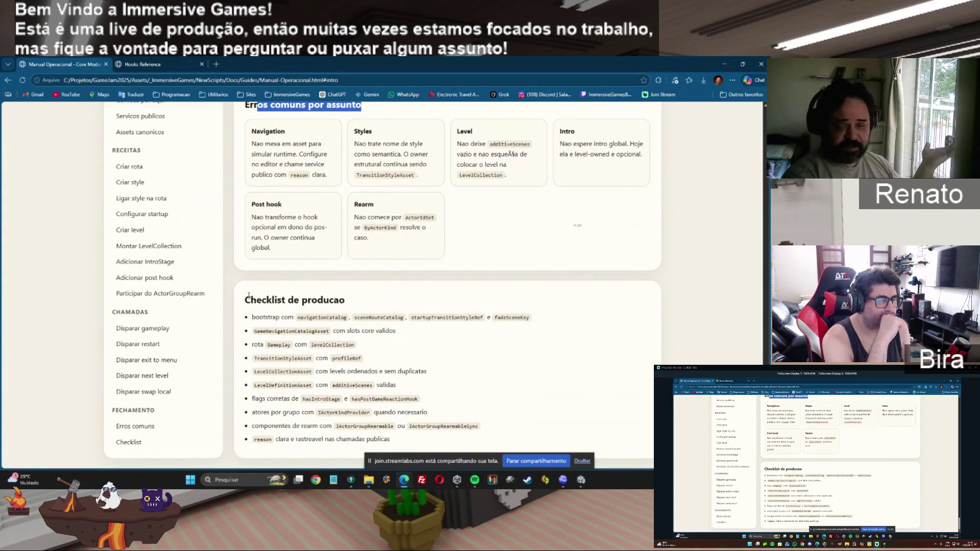
mouse_move(241, 303)
mouse_down()
mouse_move(260, 303)
mouse_move(313, 372)
mouse_move(407, 442)
mouse_up()
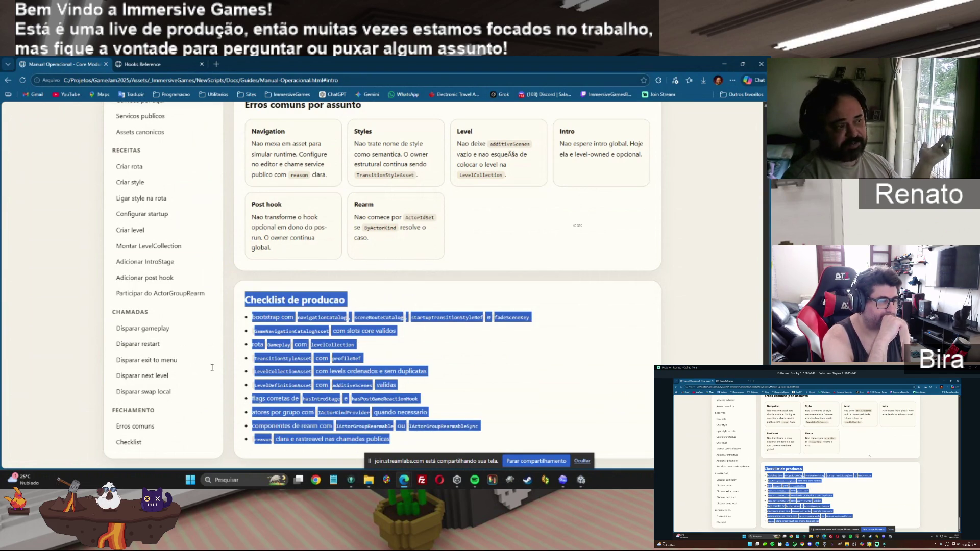
click(357, 312)
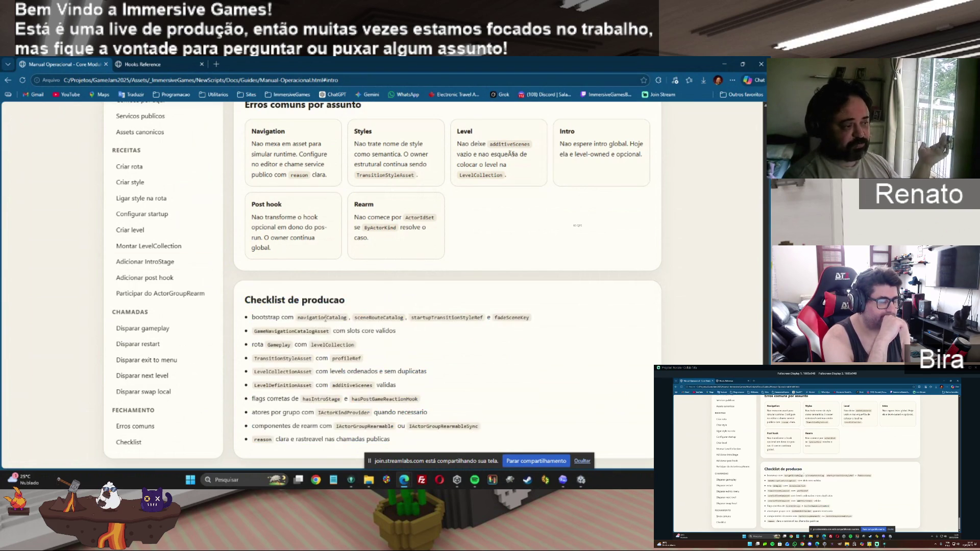
mouse_move(265, 318)
mouse_down()
mouse_move(546, 330)
mouse_move(554, 318)
mouse_up()
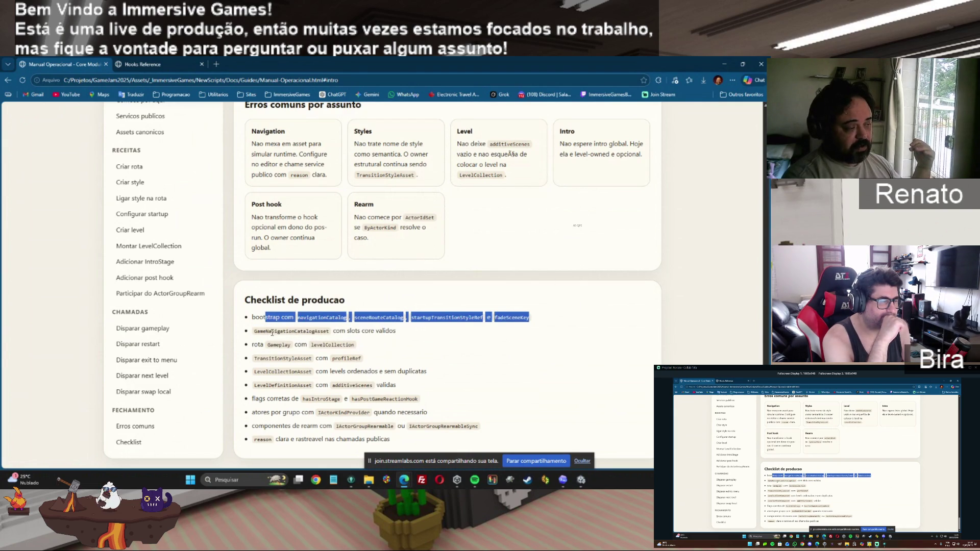
mouse_move(254, 331)
mouse_down()
mouse_move(370, 333)
mouse_move(385, 399)
mouse_move(381, 436)
mouse_move(405, 440)
mouse_up()
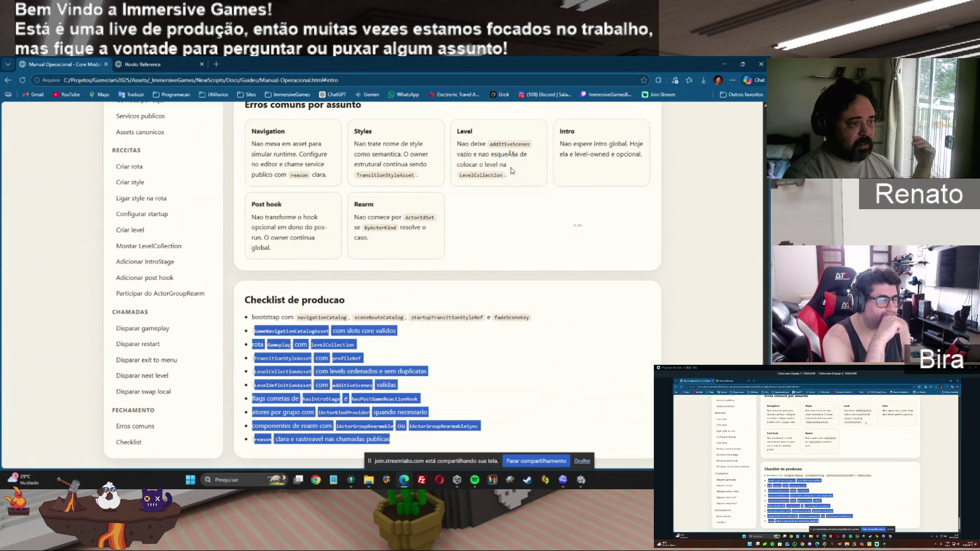
scroll(447, 286, up, 15)
scroll(447, 285, up, 3)
scroll(447, 285, down, 20)
scroll(447, 286, up, 20)
scroll(447, 286, up, 10)
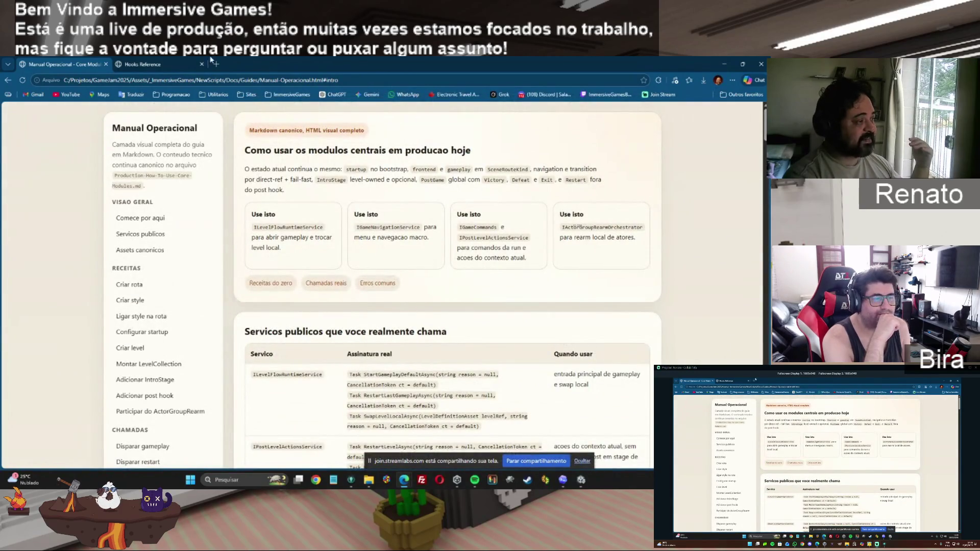
click(136, 64)
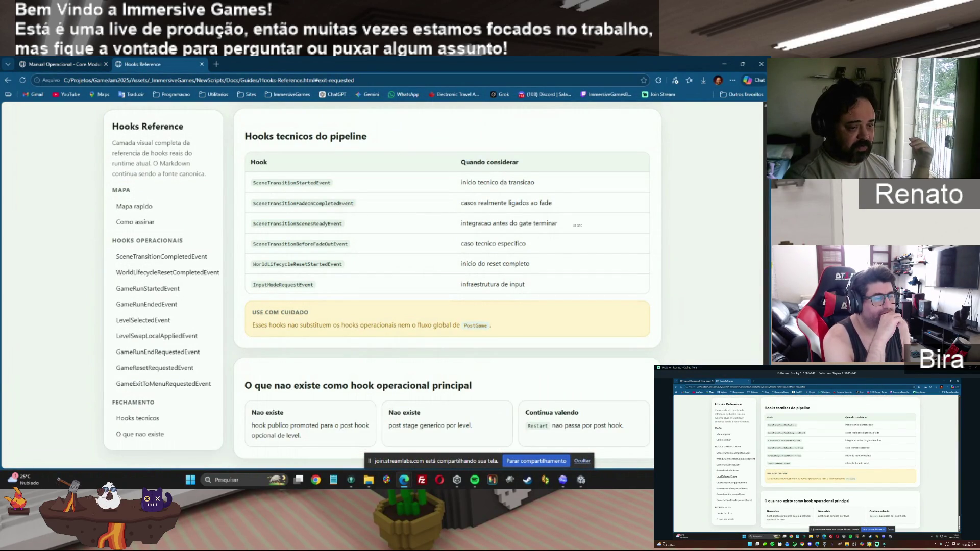
Scroll up the Hooks Reference page to its real-integration events section, then bring GitKraken forward.
scroll(736, 135, up, 15)
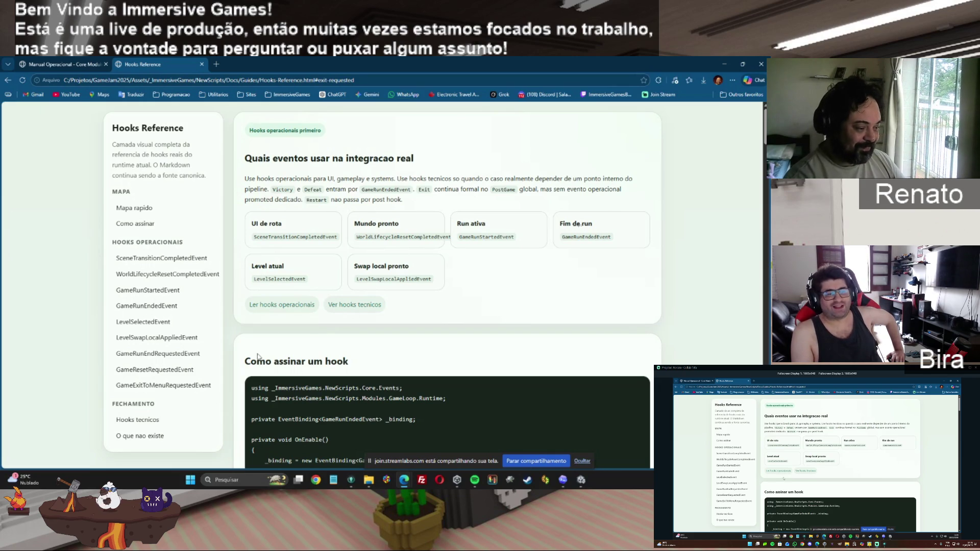
click(352, 481)
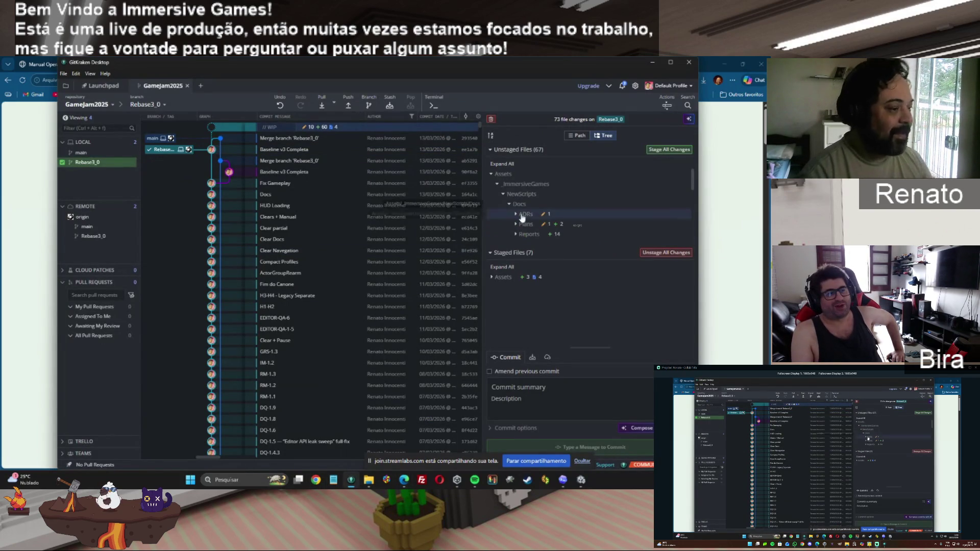
Stage all 73 changed files and commit them with the summary 'Audio'.
click(659, 149)
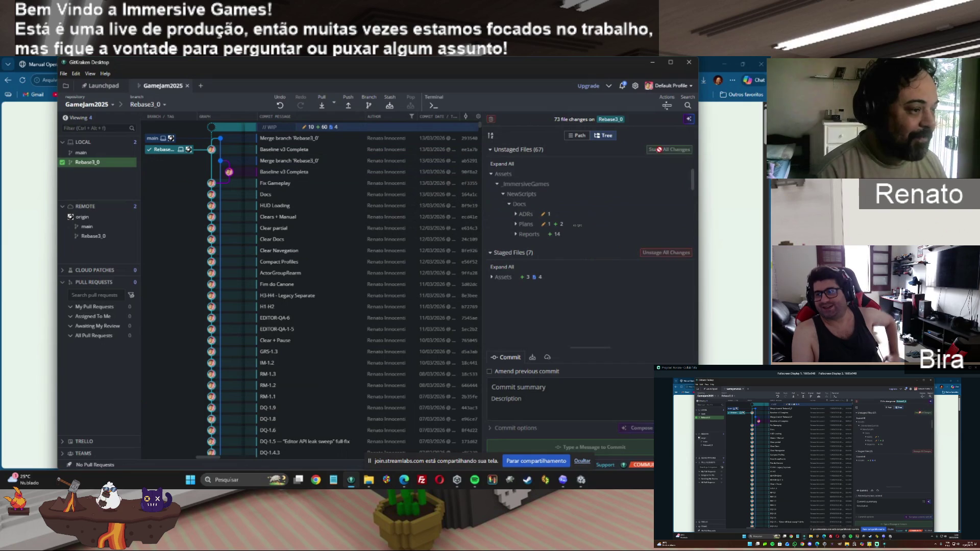
click(523, 391)
text(Audio)
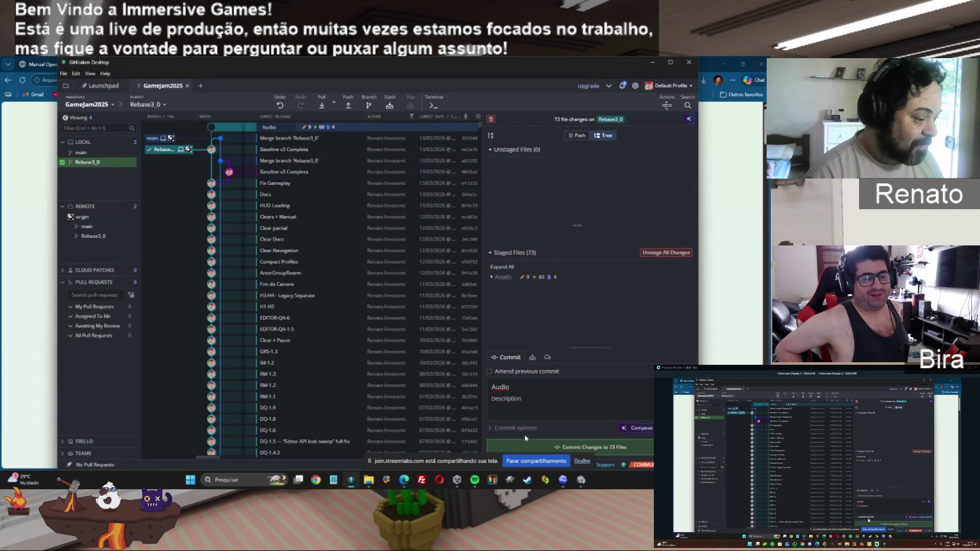
click(561, 447)
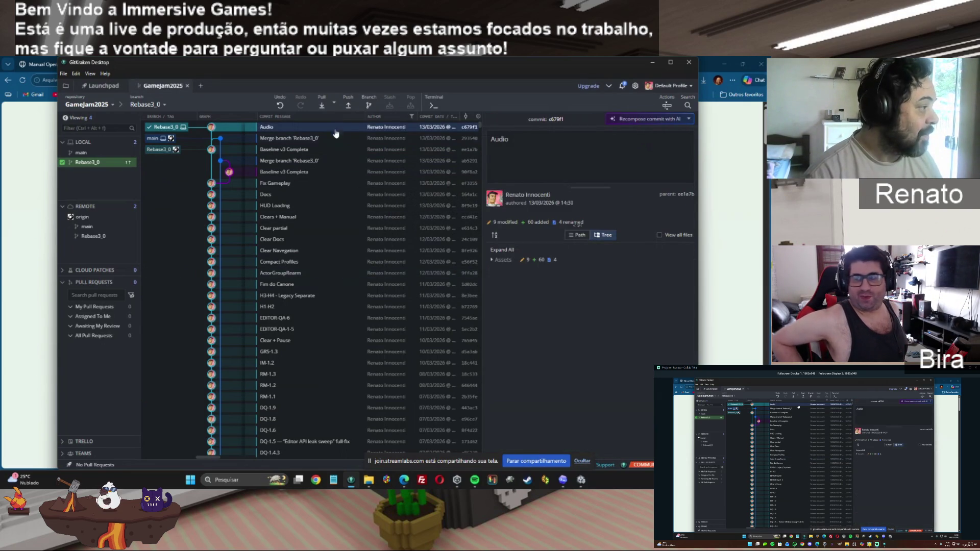
Push Rebase3_0 to origin and open the actions for the Merge branch 'Rebase3_0' commit.
click(348, 106)
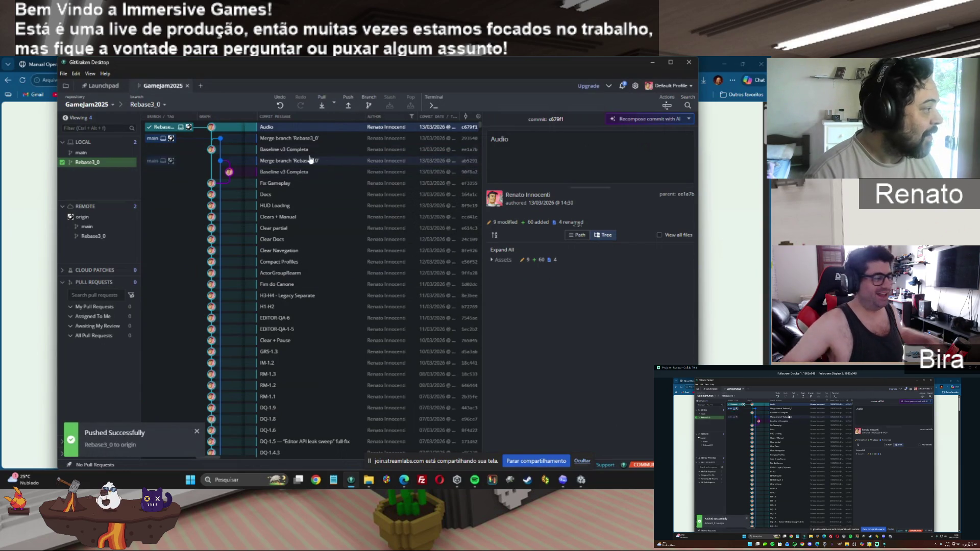
click(289, 142)
right_click(289, 142)
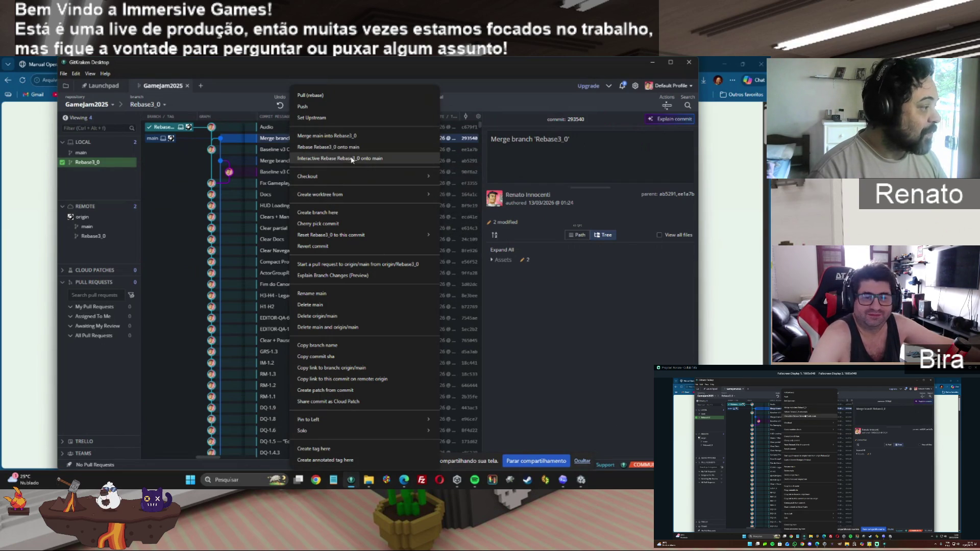
Close the merge commit menu, reset Rebase3_0 to Baseline v3 Completa, and return to Unity.
click(272, 140)
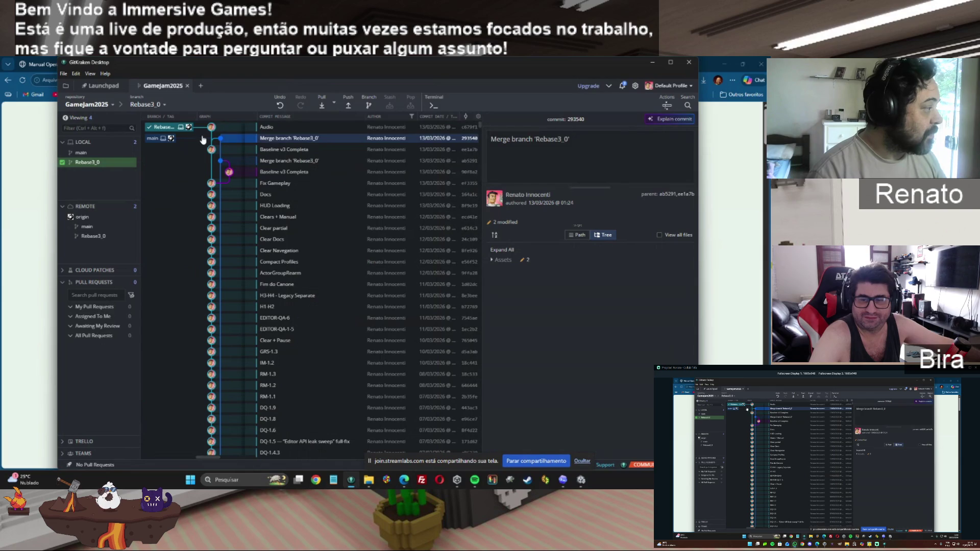
click(346, 108)
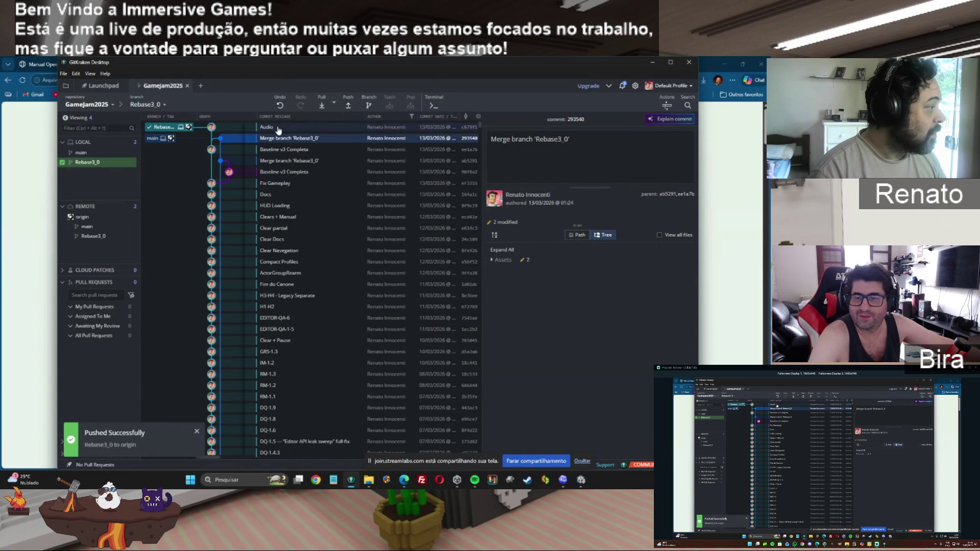
click(285, 150)
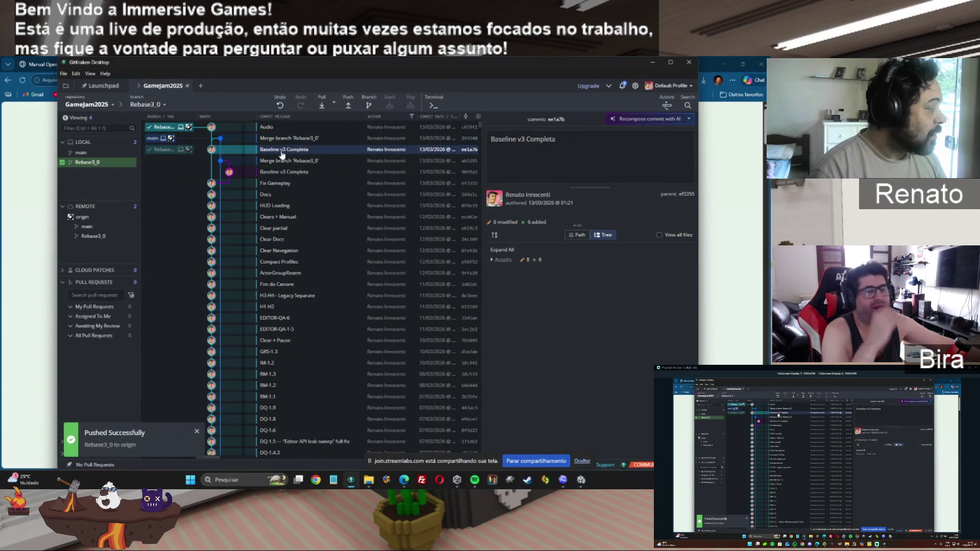
right_click(285, 152)
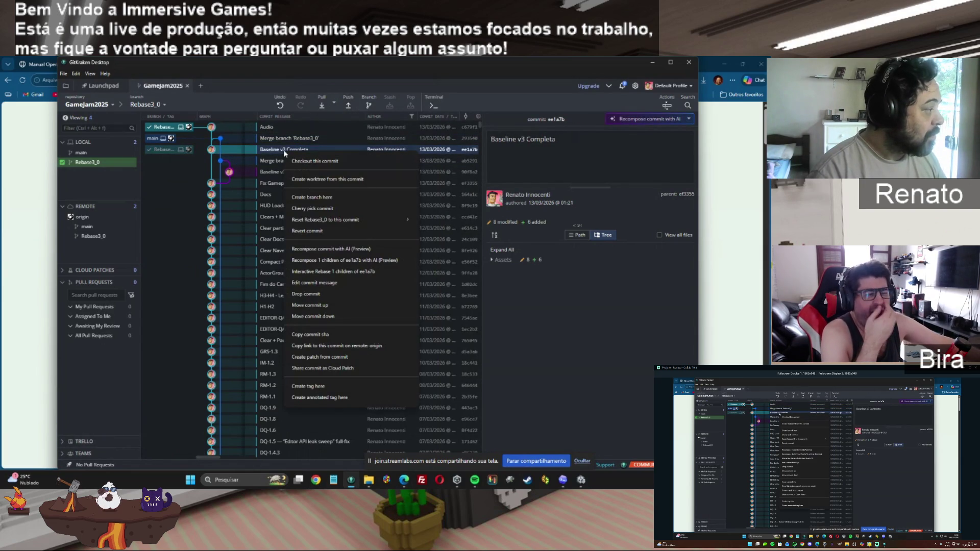
mouse_move(328, 220)
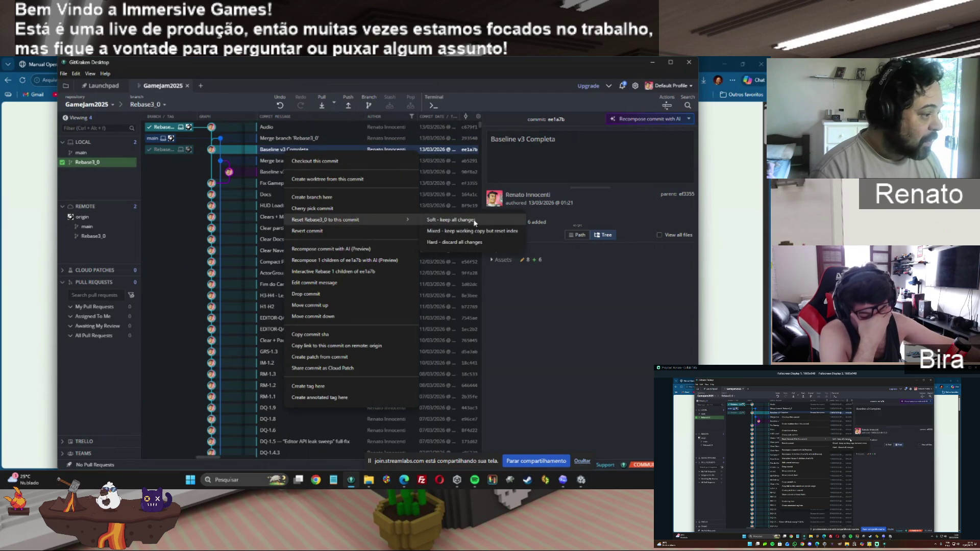
click(457, 243)
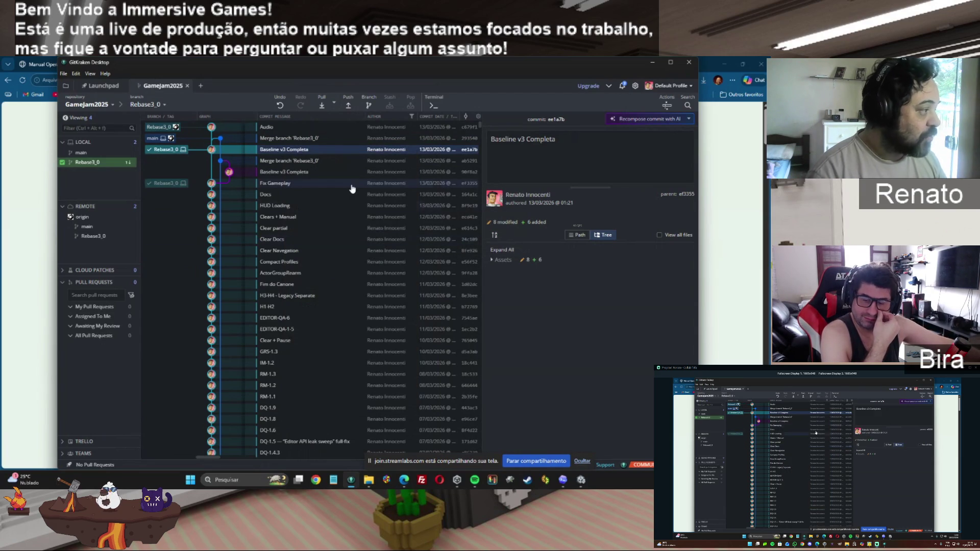
click(580, 480)
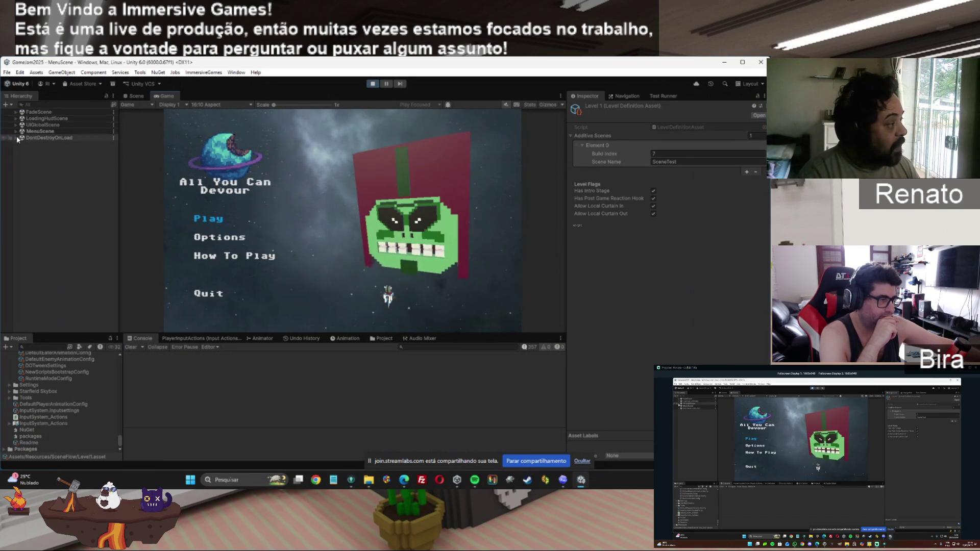
Select FadeScene, LoadingHudScene and UIGlobalScene, then expand DontDestroyOnLoad in the Hierarchy.
click(40, 112)
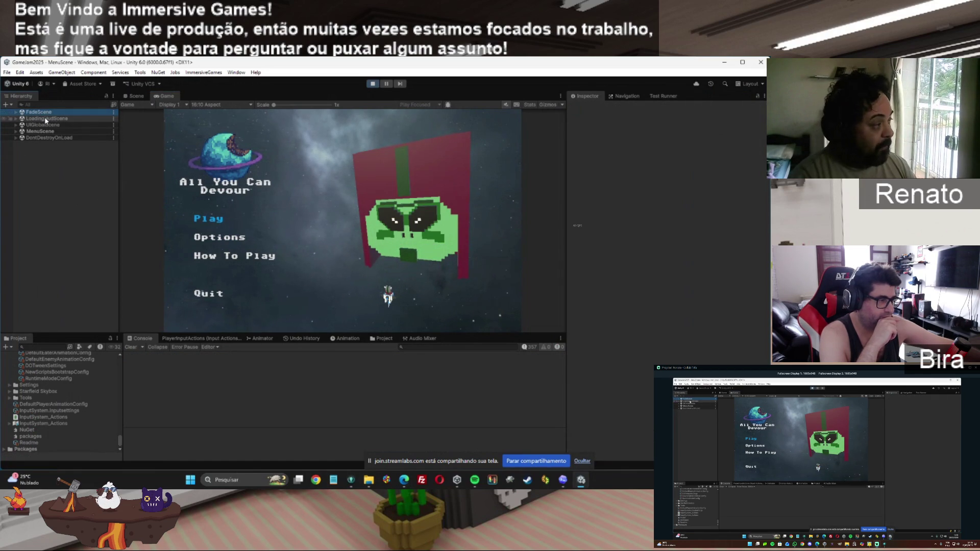
click(46, 119)
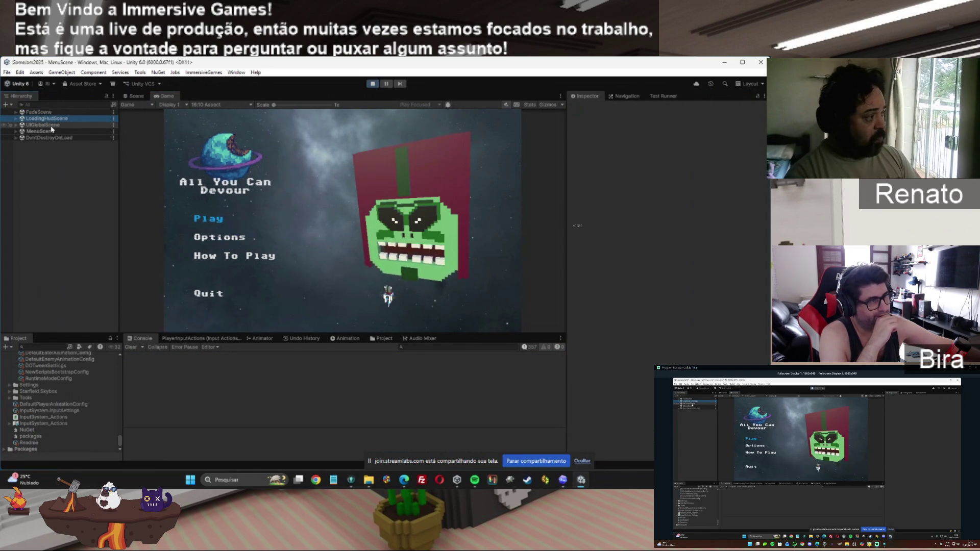
click(39, 125)
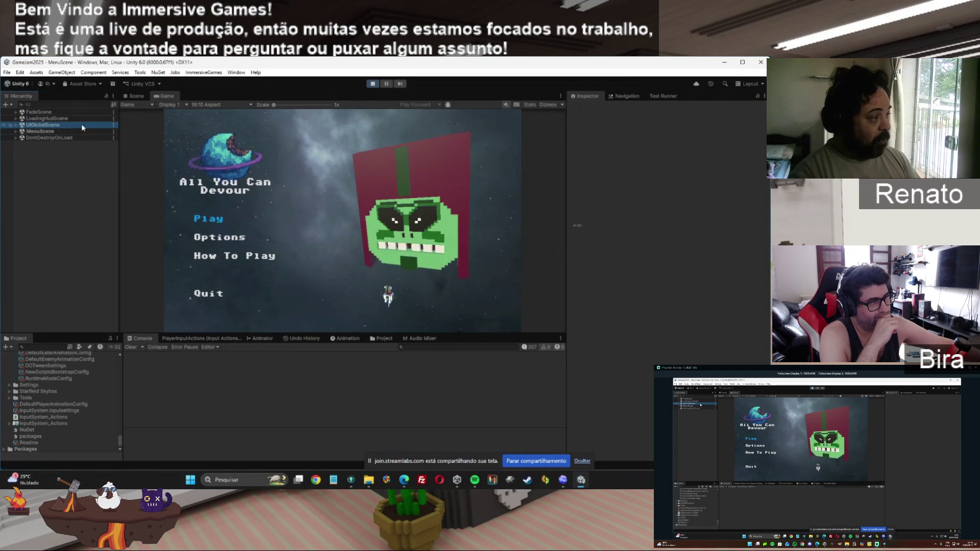
click(45, 138)
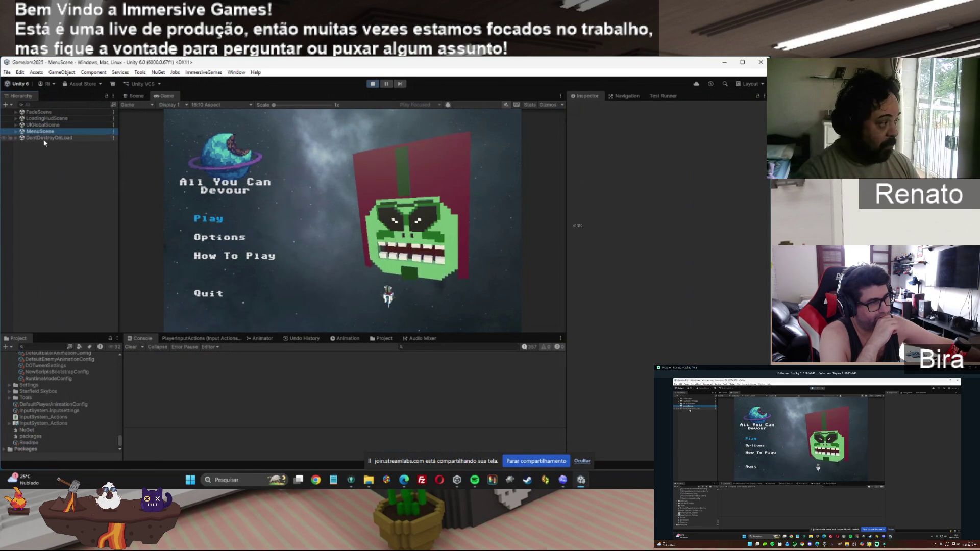
click(17, 138)
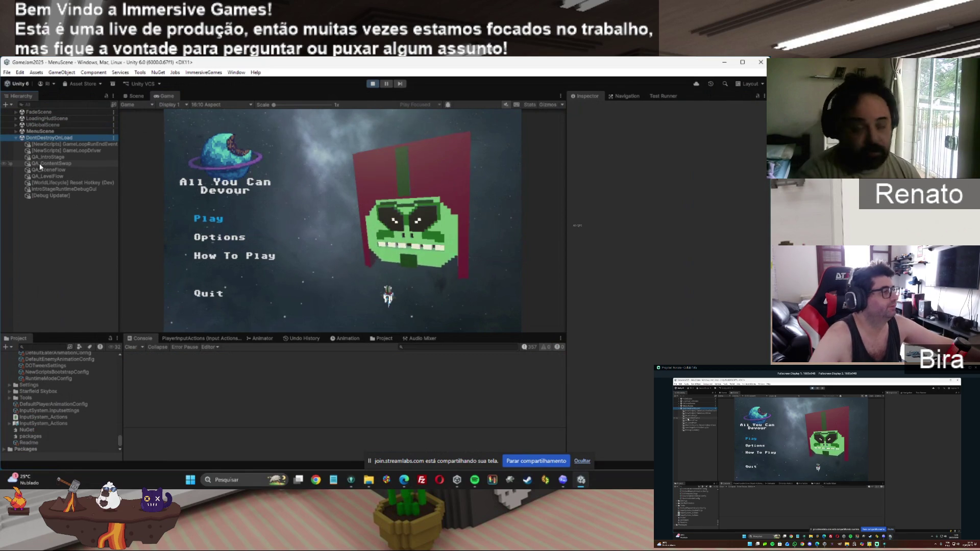
Inspect QA_IntroStage, then QA_ContentSwap, then QA_IntroStage again in the Inspector.
click(50, 156)
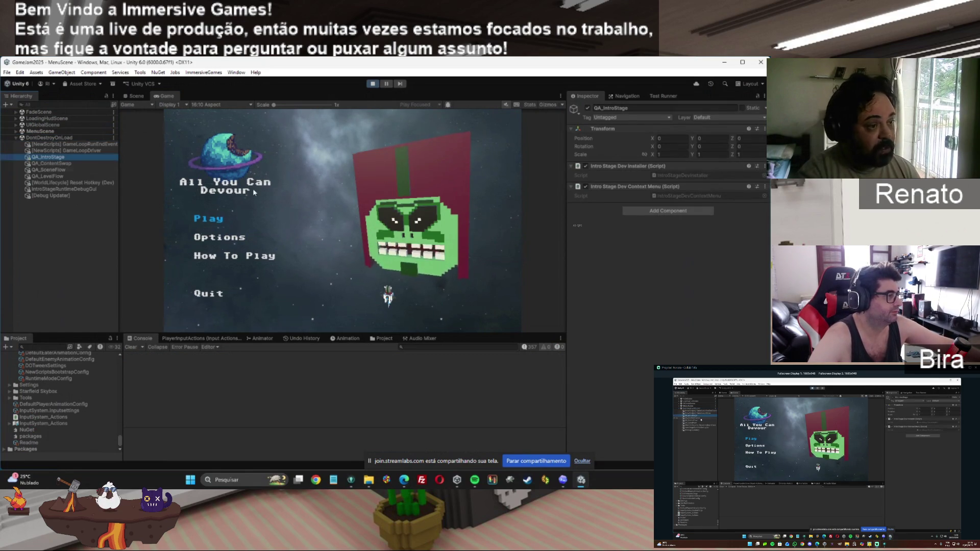
click(48, 164)
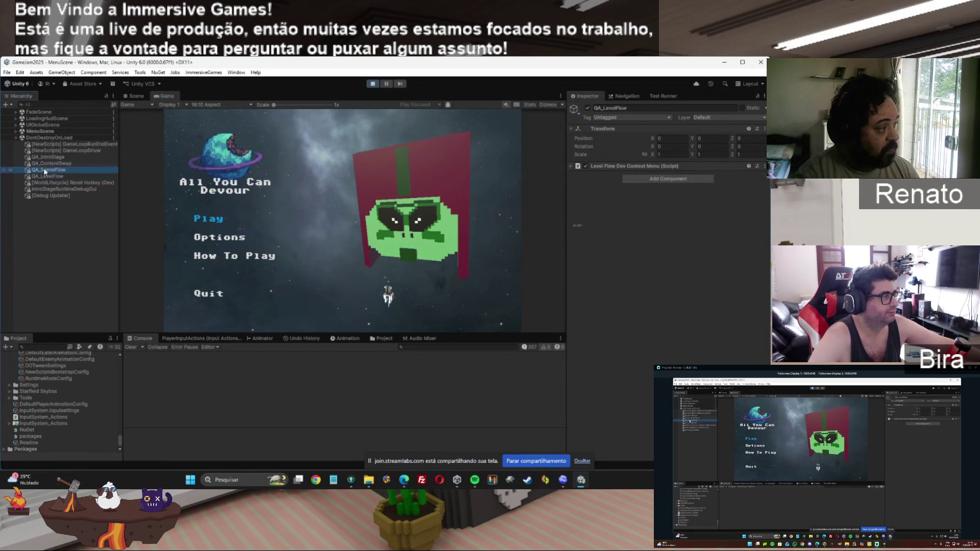
click(46, 158)
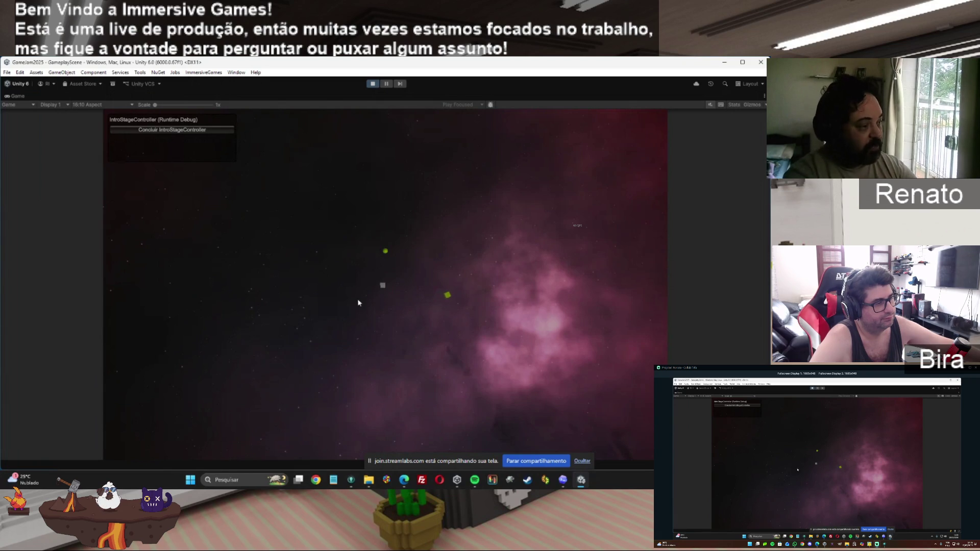
Conclude the IntroStageController, pause and resume to reach the Victory/Defeat mock, then restore the layout.
click(144, 132)
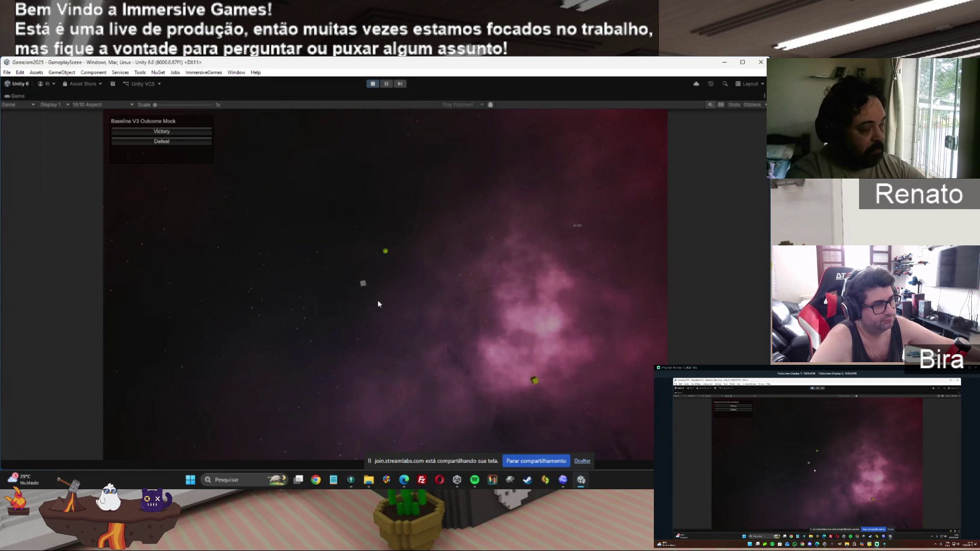
key(Escape)
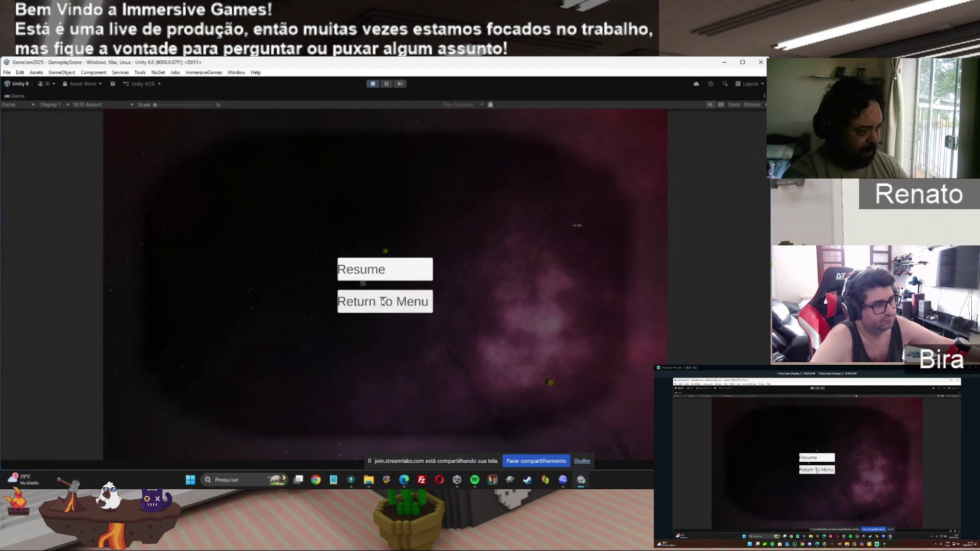
click(380, 279)
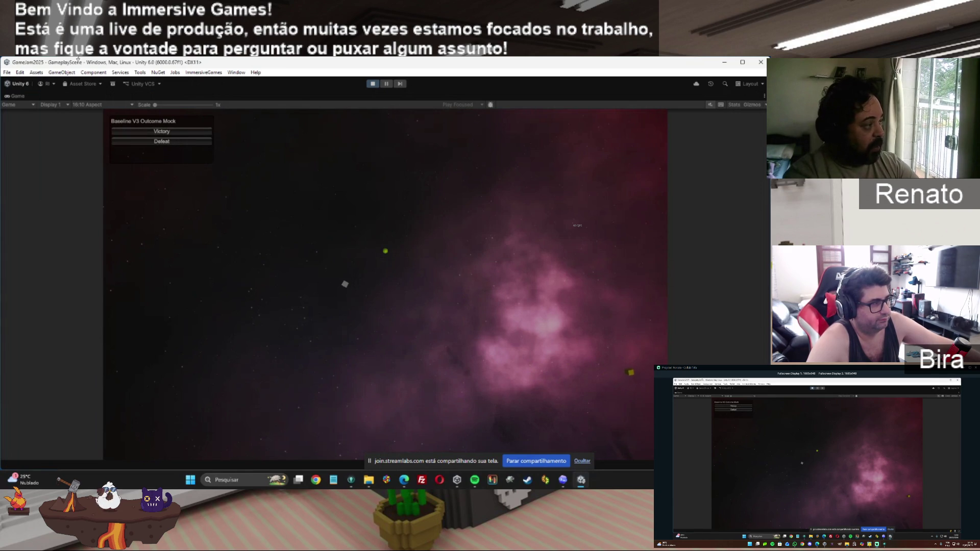
double_click(16, 97)
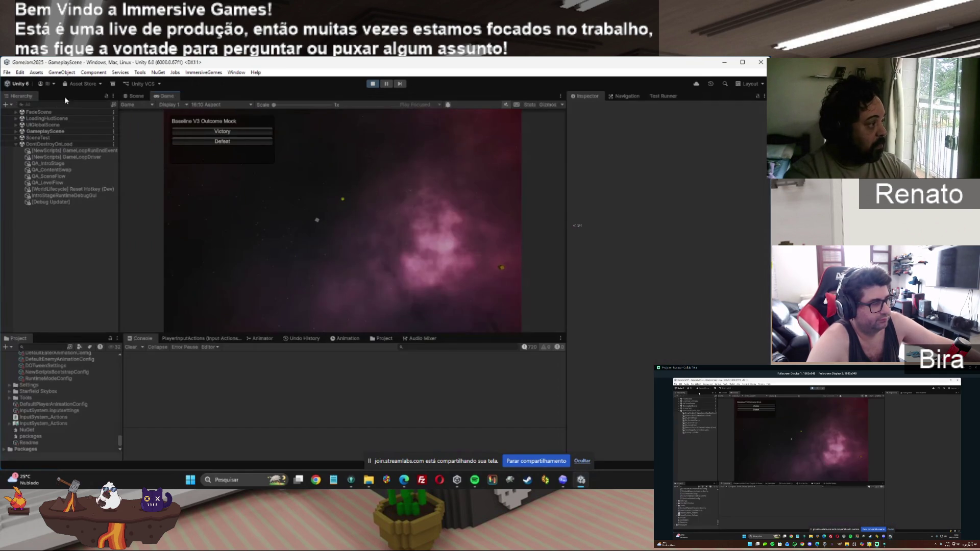
Run QA_LevelFlow's QA > LevelFlow > NextLevel action, then conclude the intro stage.
click(51, 184)
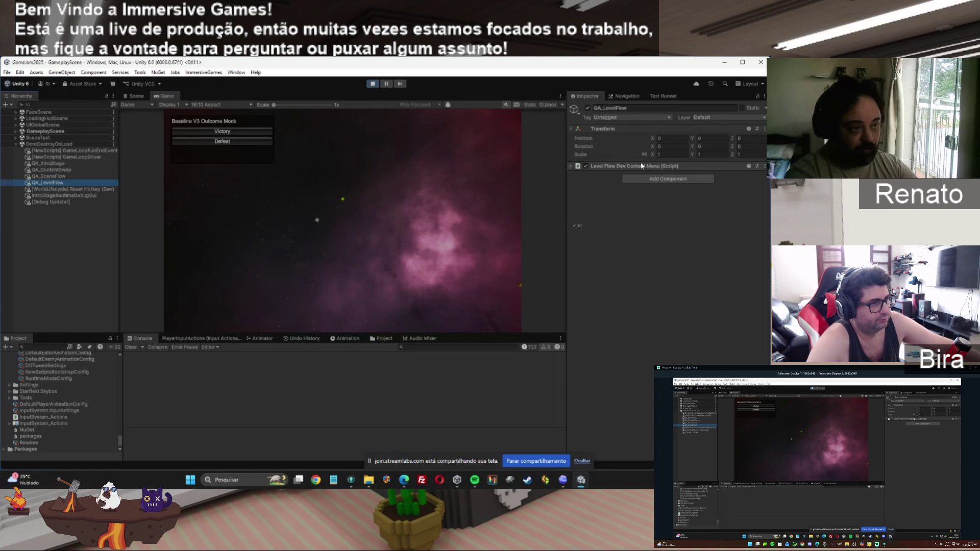
right_click(626, 170)
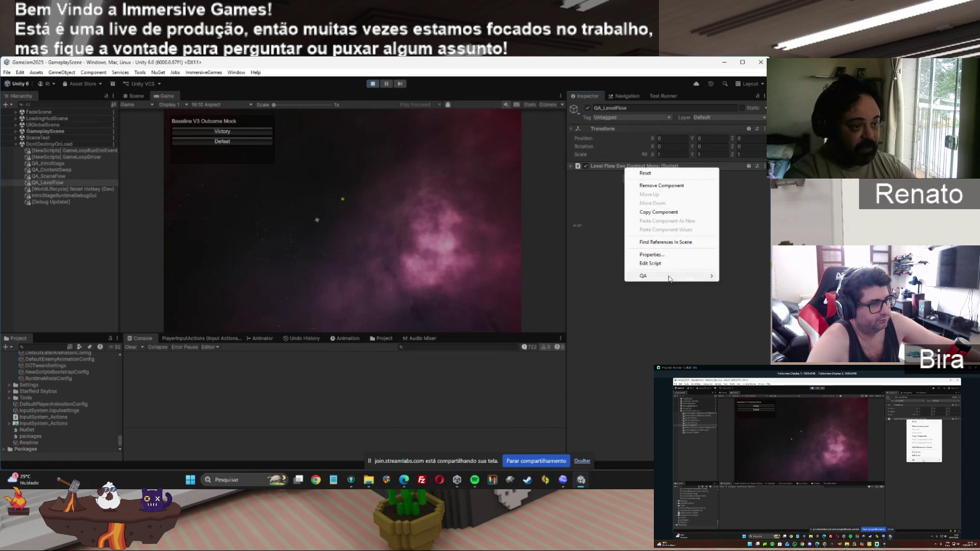
mouse_move(632, 278)
mouse_move(603, 281)
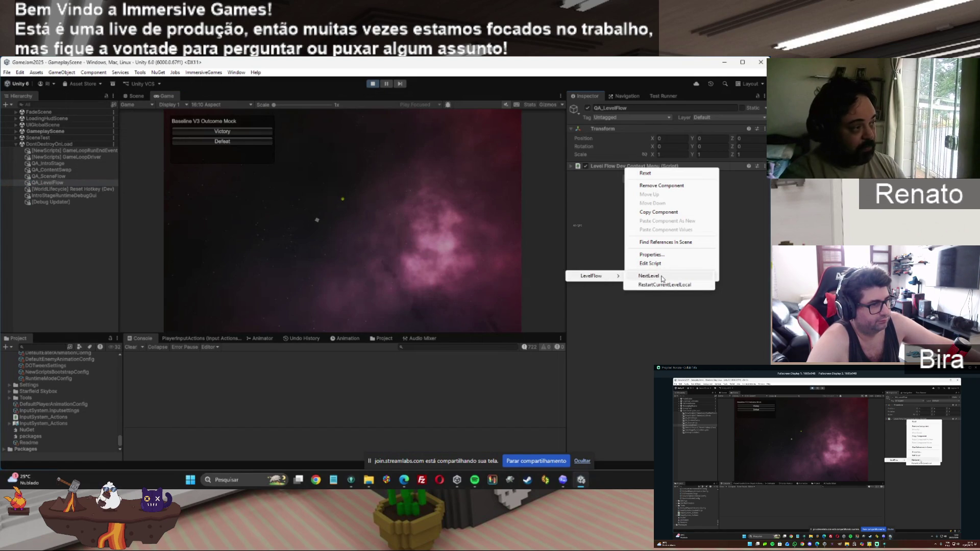
click(648, 275)
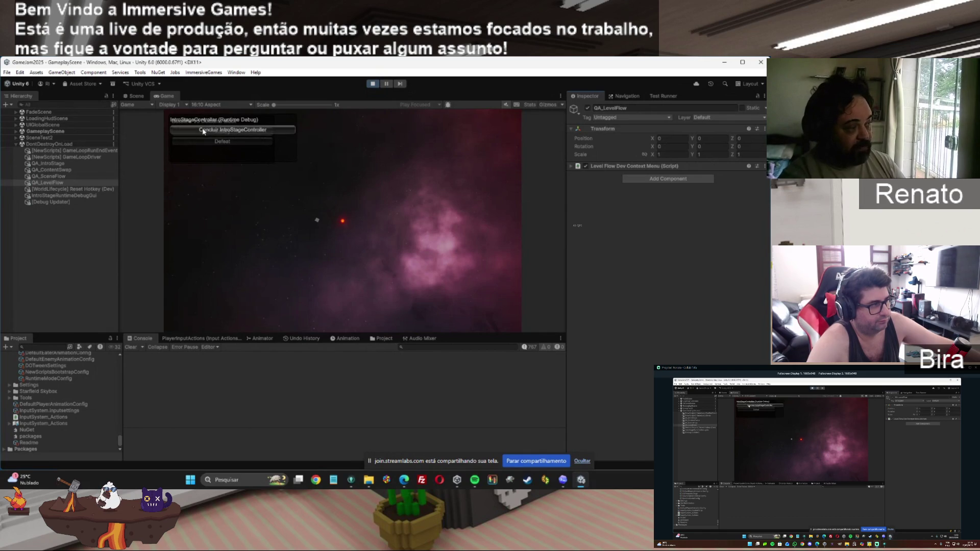
click(285, 131)
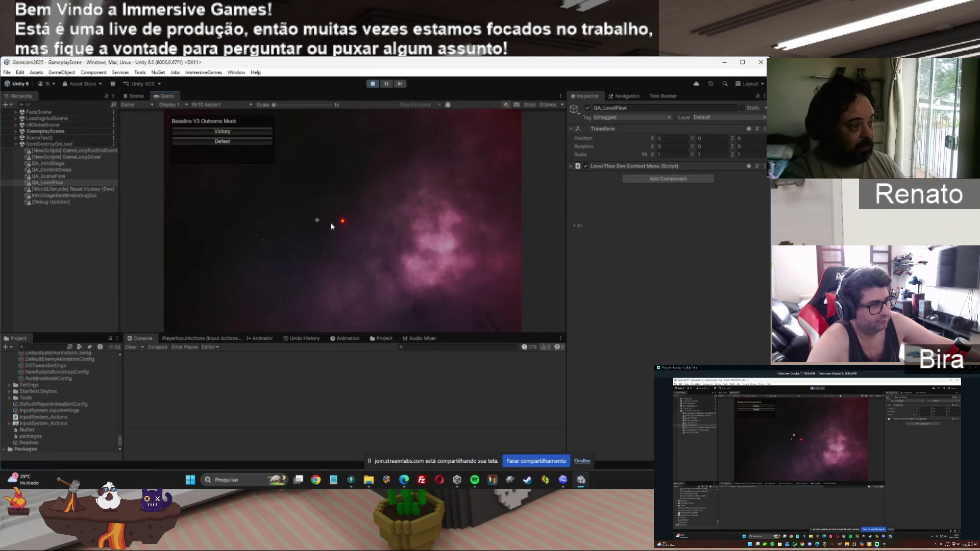
Run RestartCurrentLevelLocal and conclude the intro stage to return to the outcome mock.
right_click(619, 170)
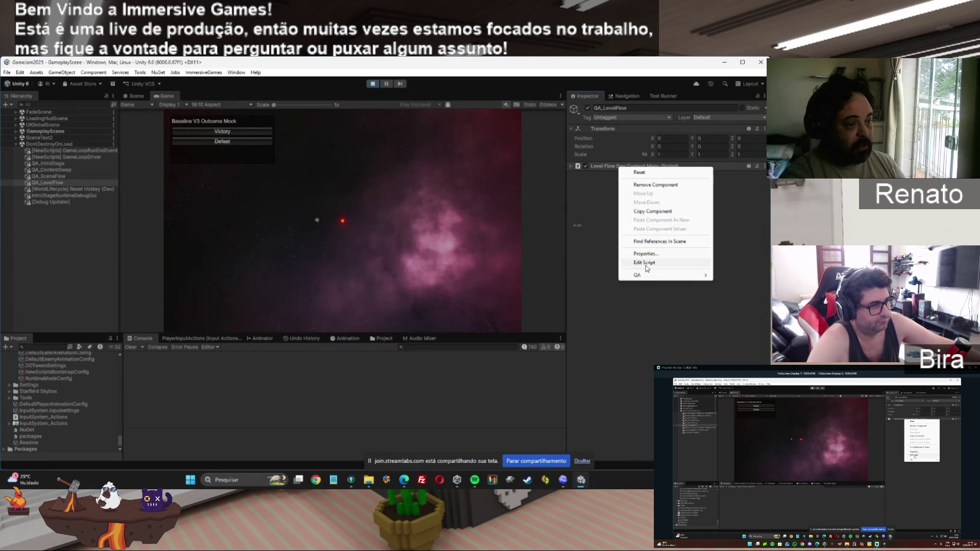
click(456, 262)
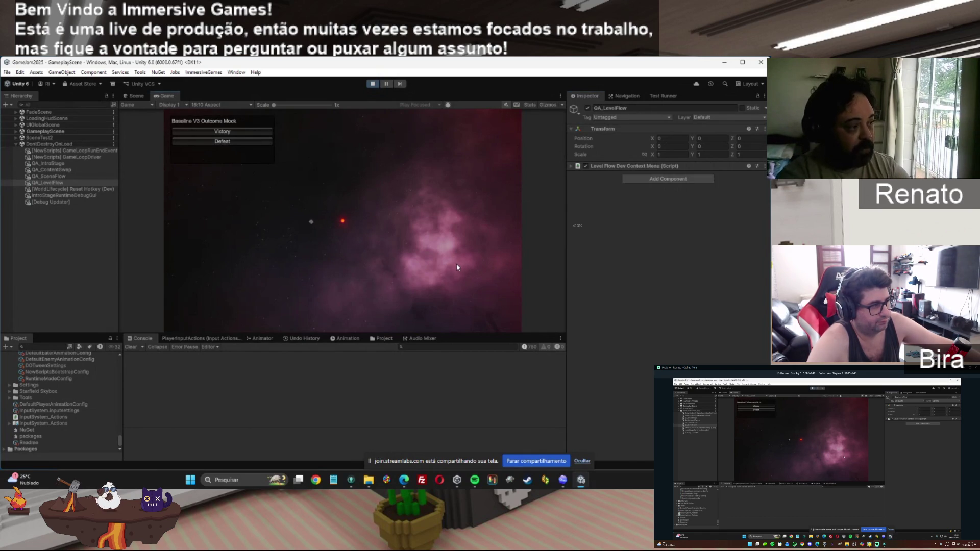
right_click(666, 170)
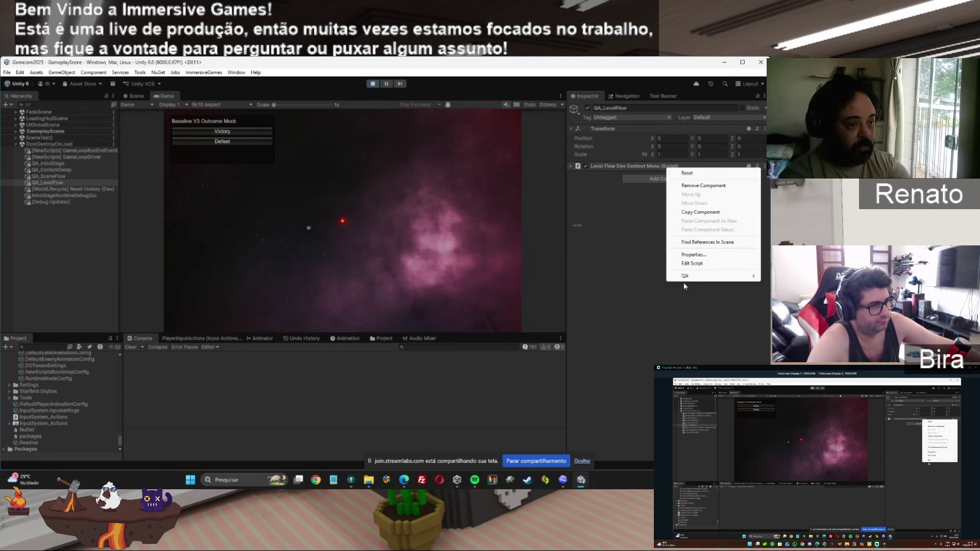
mouse_move(684, 275)
mouse_move(643, 278)
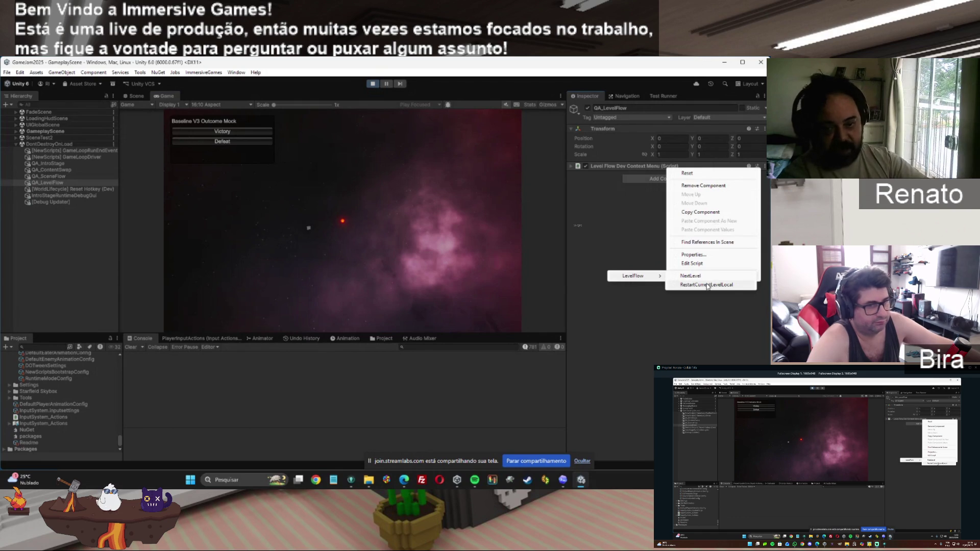
click(707, 285)
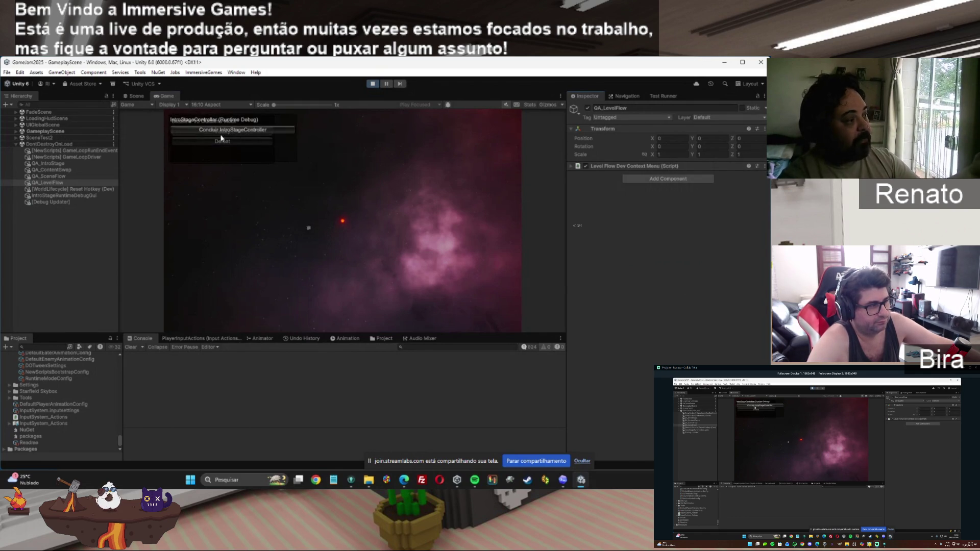
click(270, 130)
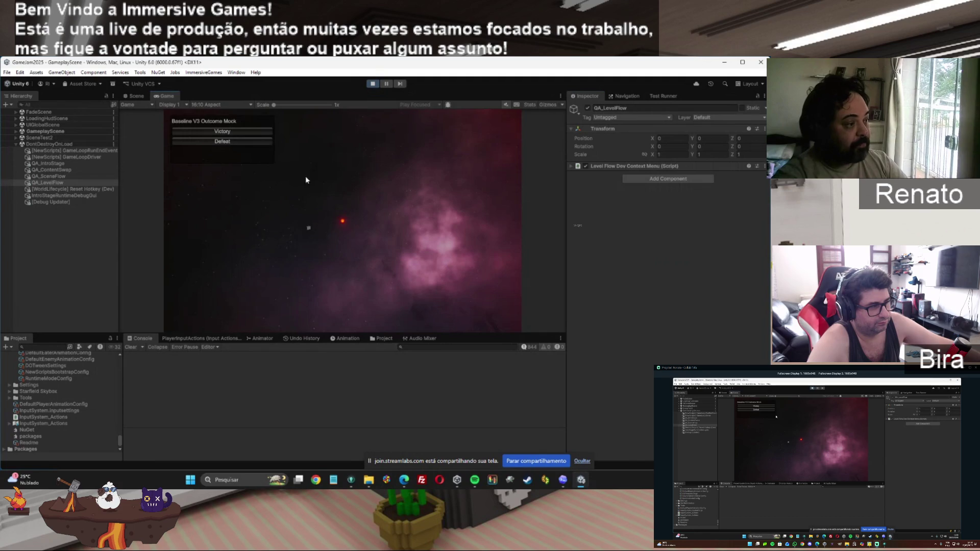
Trigger a mock Victory, Restart the level, and conclude IntroStageController again.
click(245, 134)
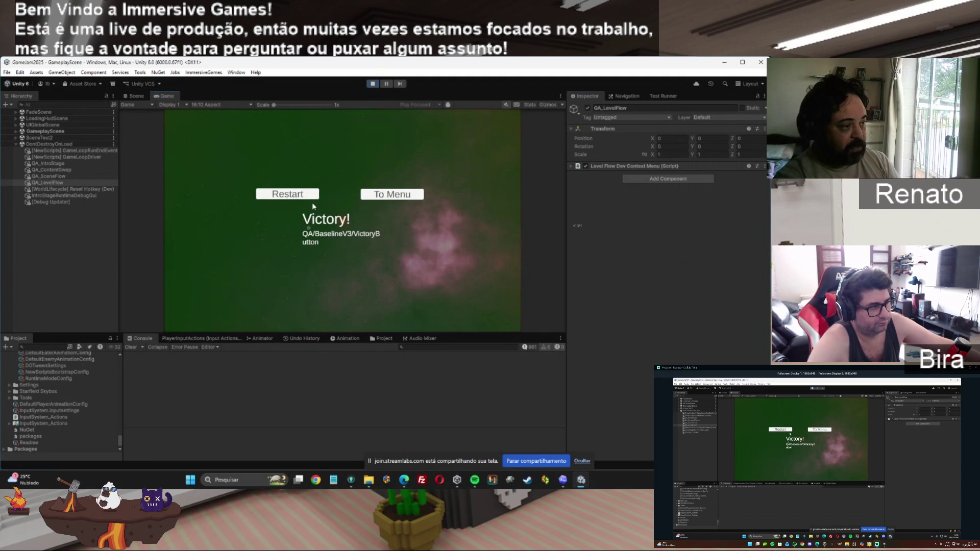
click(287, 197)
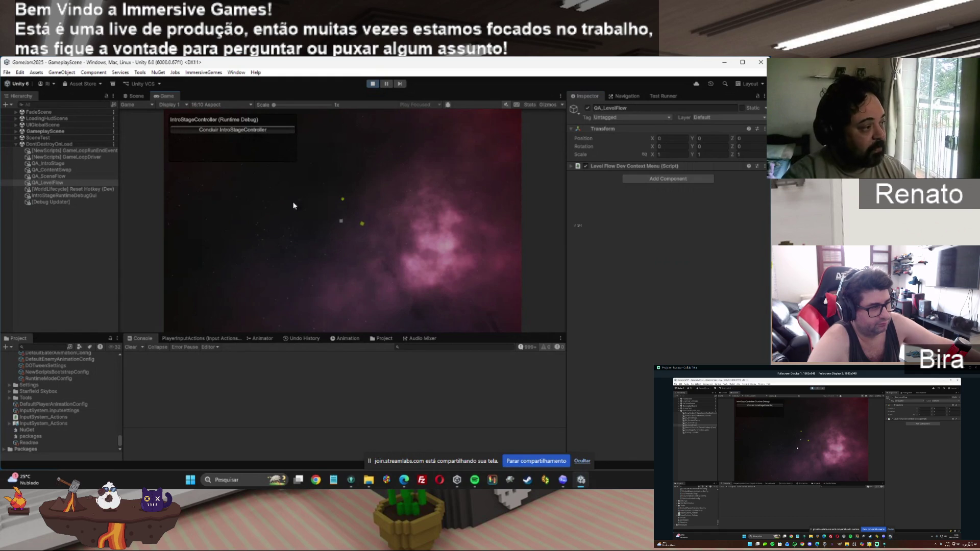
click(265, 131)
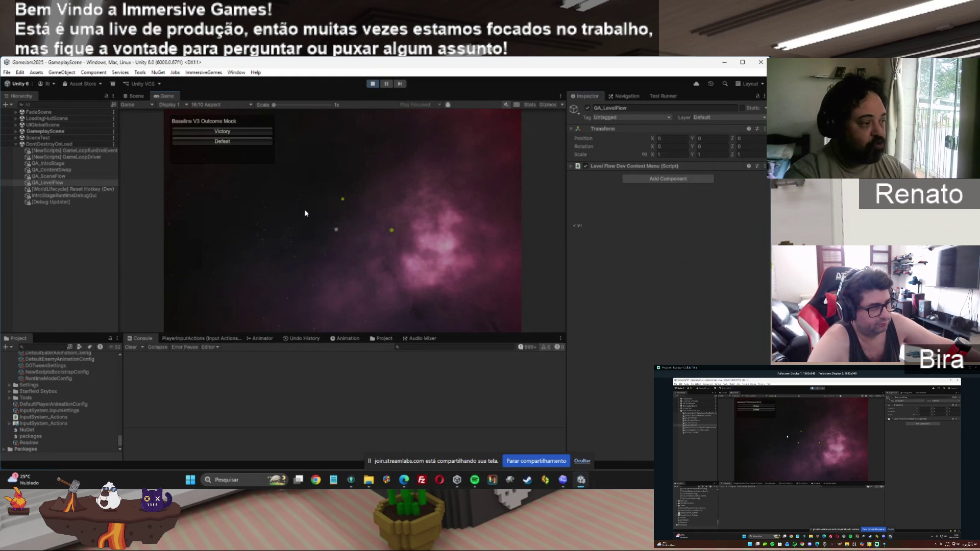
Trigger a mock Defeat and choose To Menu on the Defeat! screen.
click(249, 140)
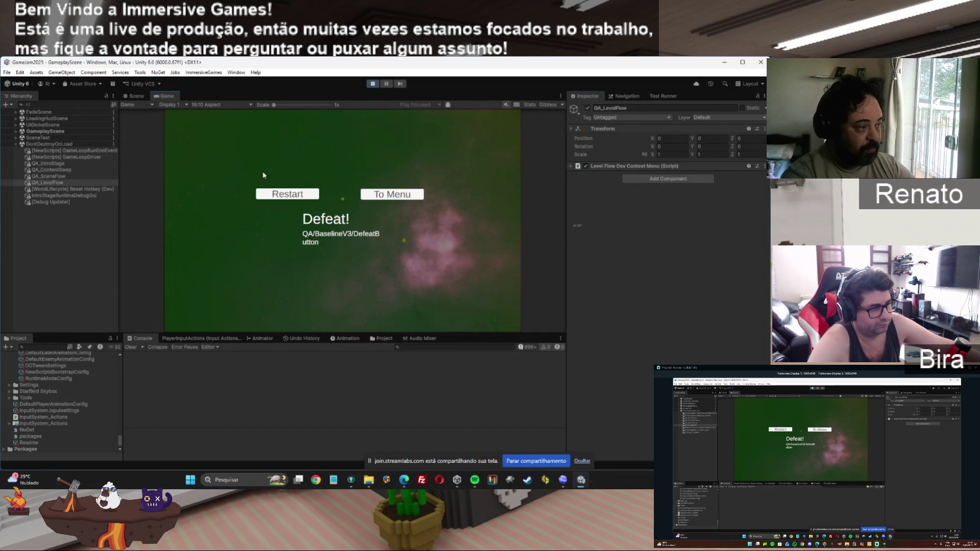
click(407, 196)
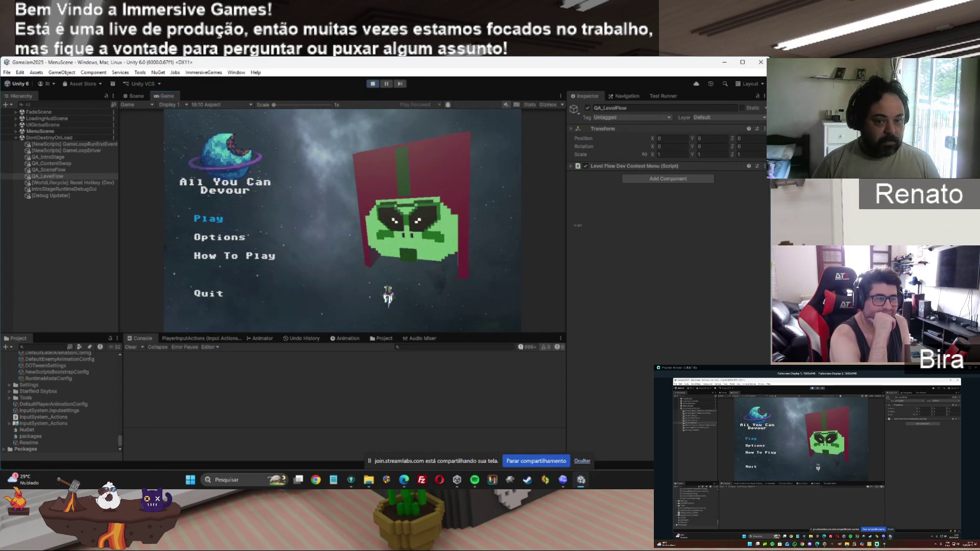
Stop the running game, collapse the Infrastructure folder, and open LoadingHudScene from Scenes.
click(372, 84)
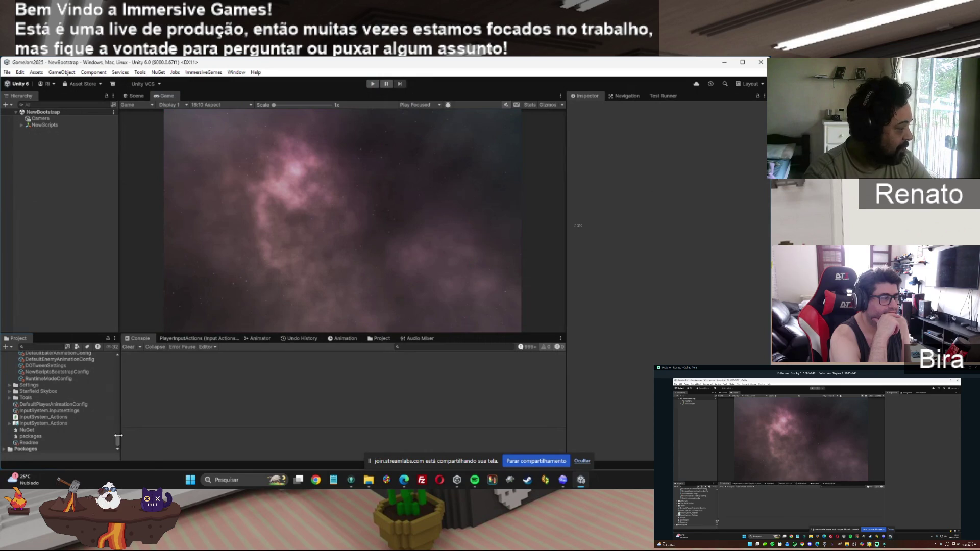
scroll(114, 421, up, 10)
scroll(113, 419, up, 10)
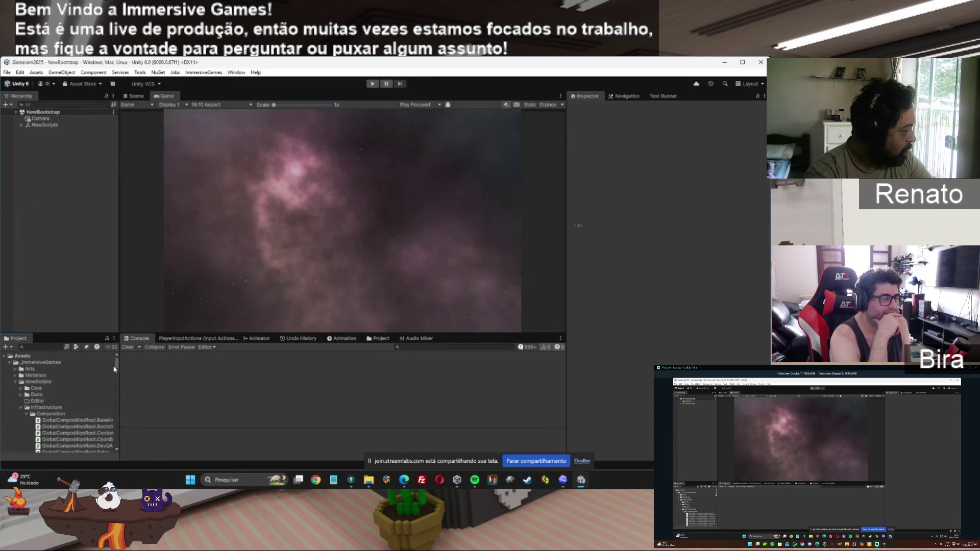
click(21, 408)
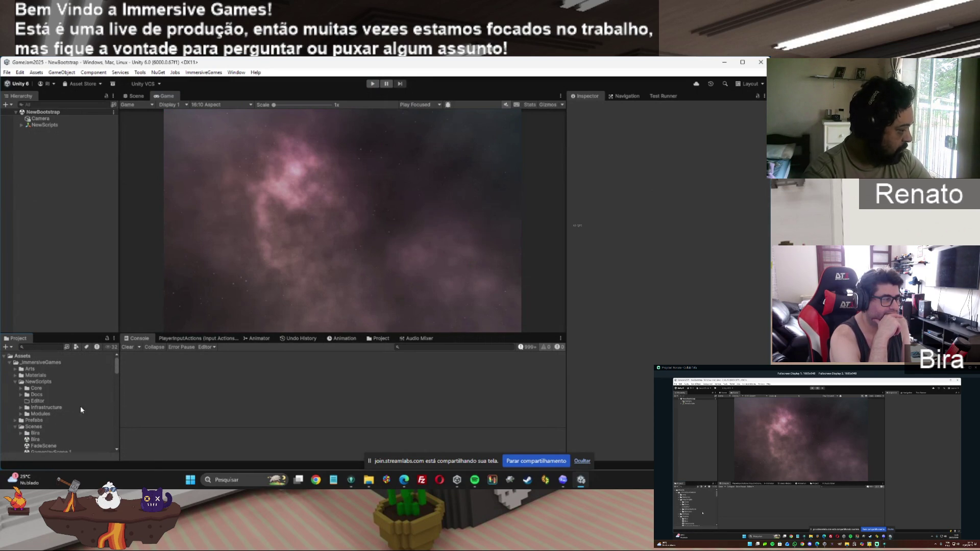
scroll(67, 421, down, 3)
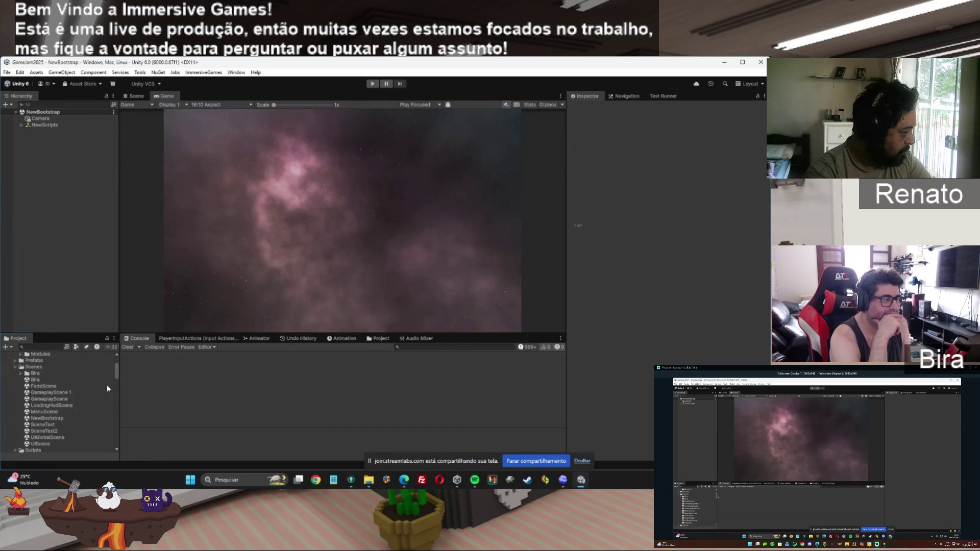
double_click(49, 406)
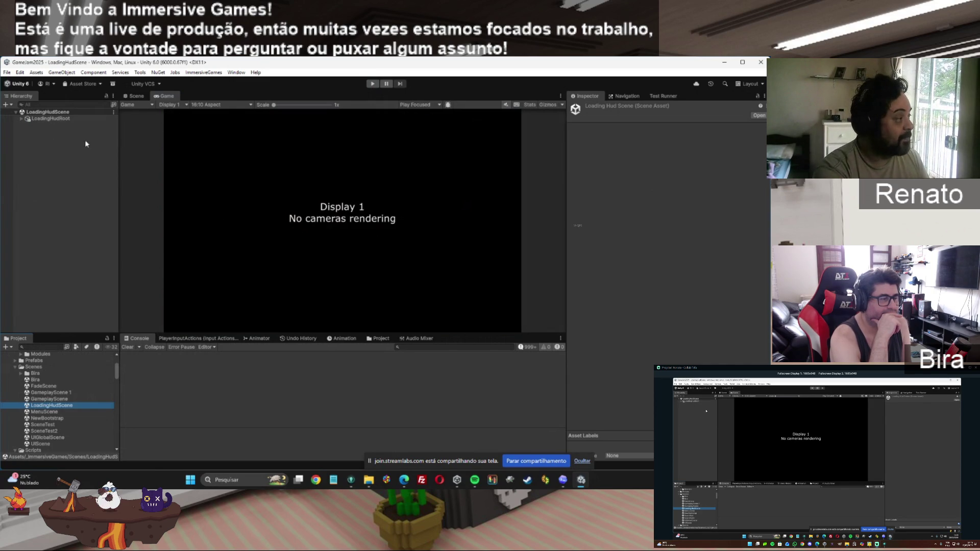
Expand LoadingHudRoot and LoadingPanel to reveal LoadingSpinner, the step and percent texts, and the progress track.
click(21, 119)
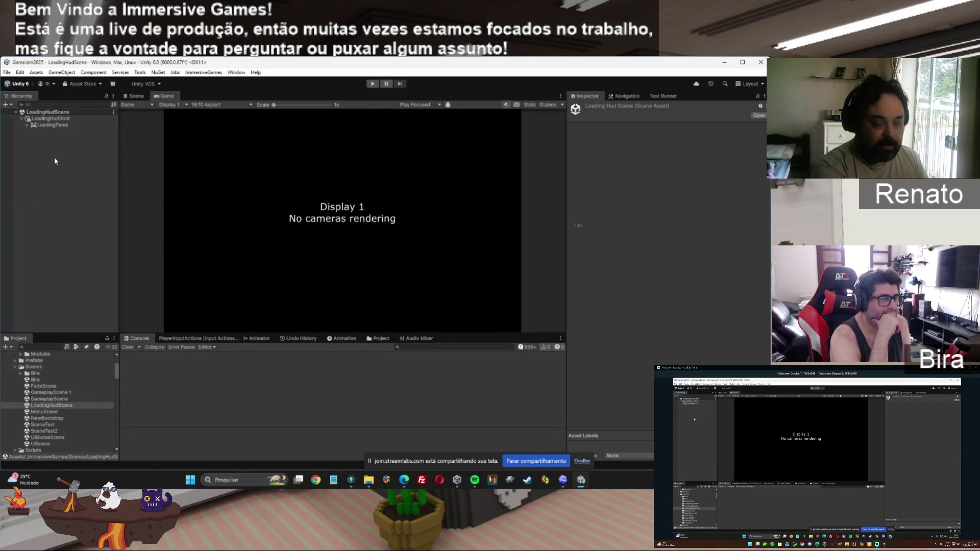
click(27, 125)
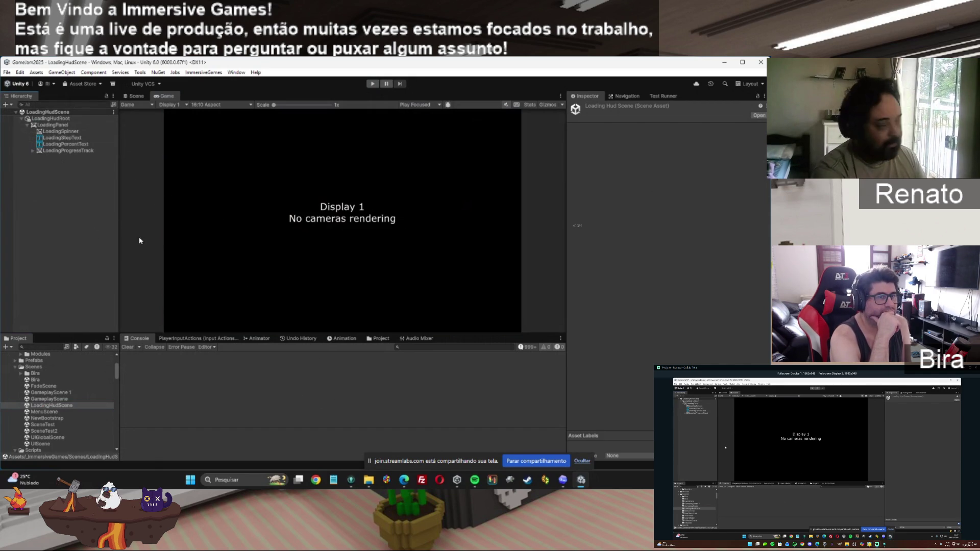
click(59, 131)
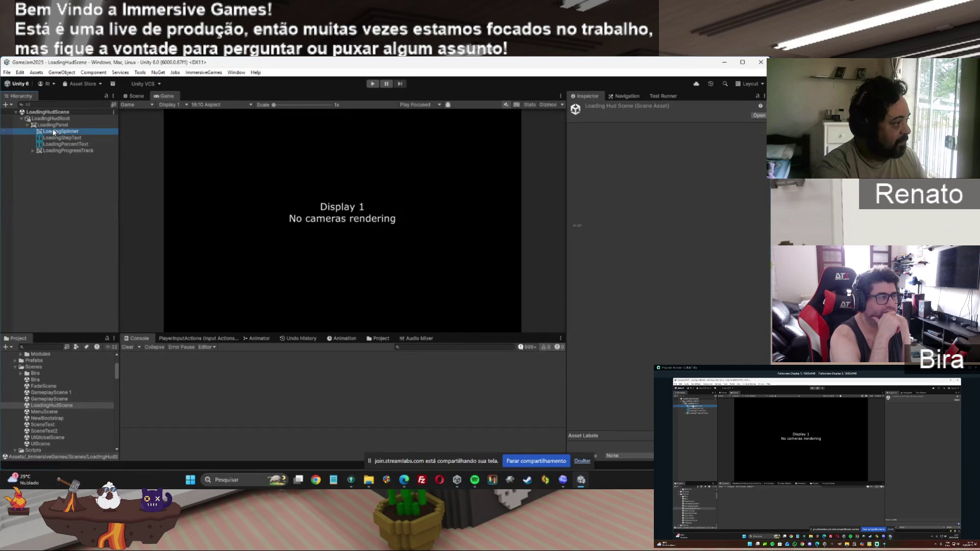
click(27, 184)
right_click(50, 200)
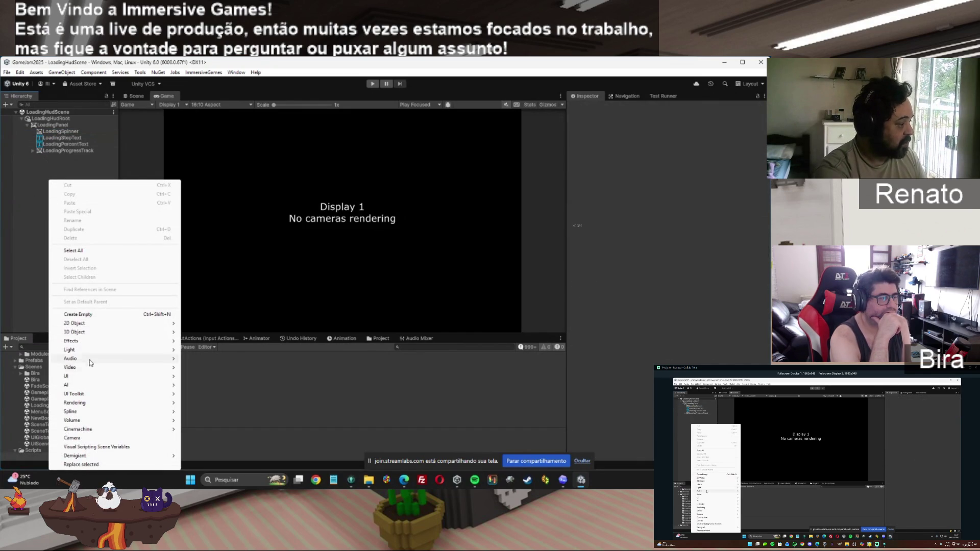
click(77, 438)
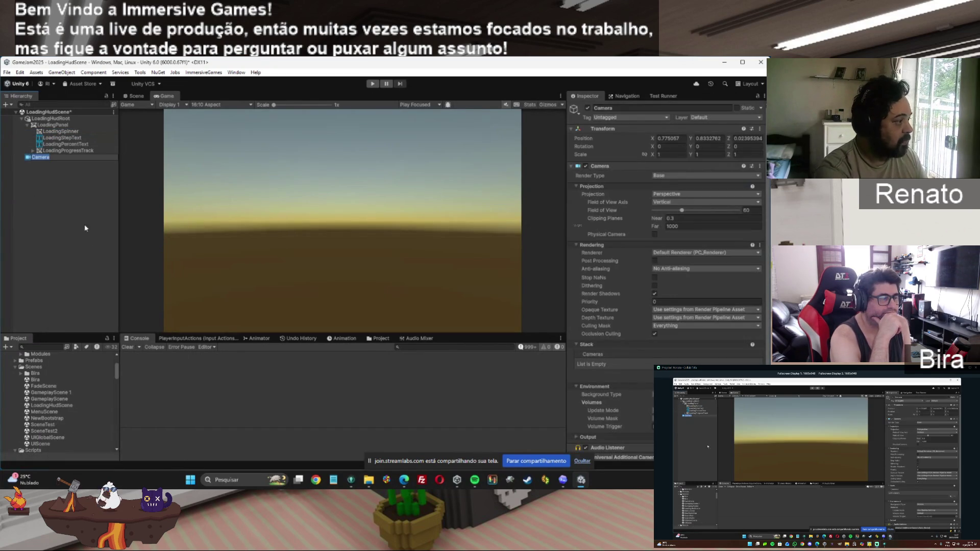
click(54, 167)
click(57, 125)
click(48, 156)
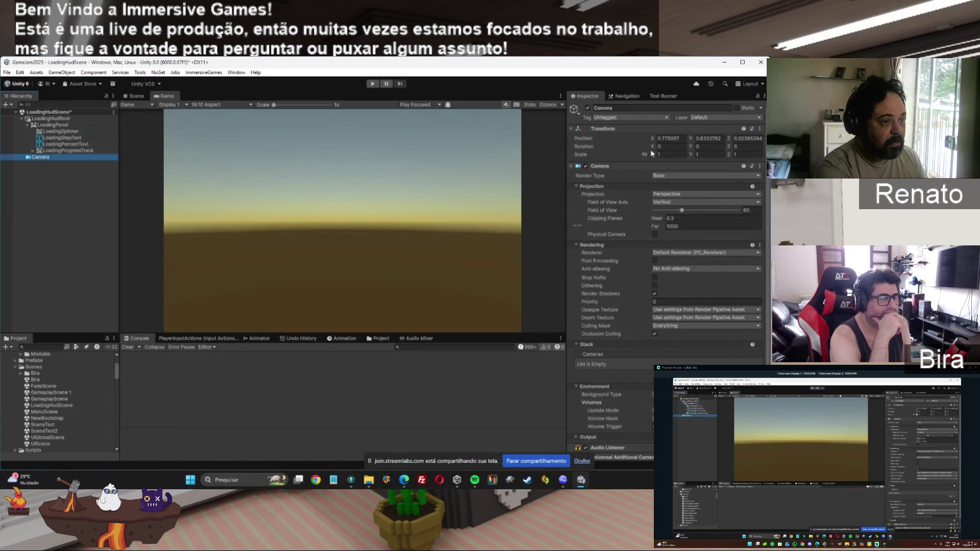
click(759, 129)
click(721, 137)
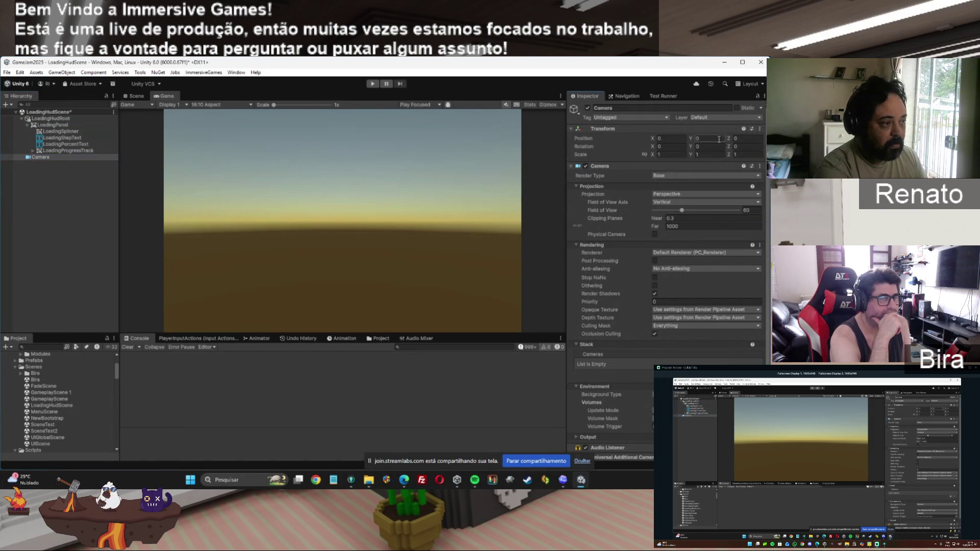
click(60, 118)
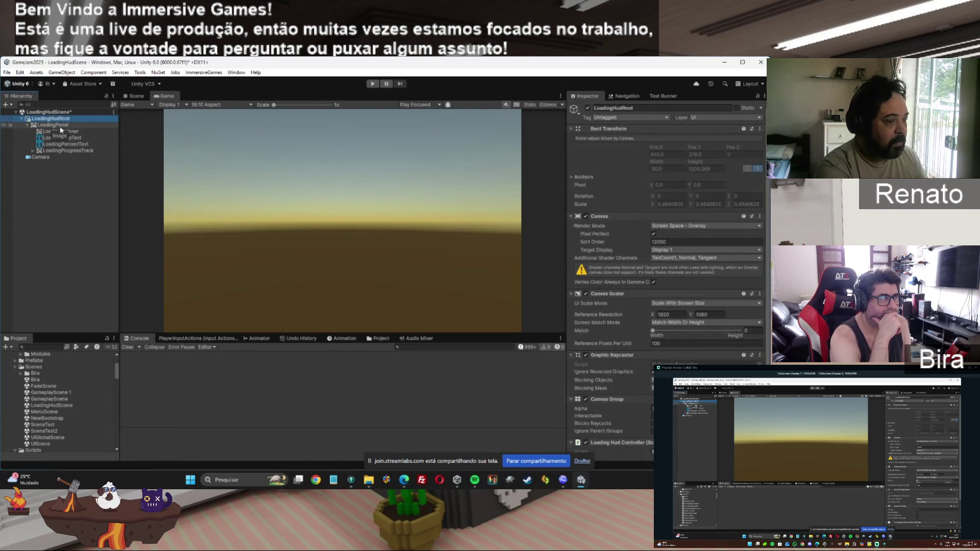
click(59, 125)
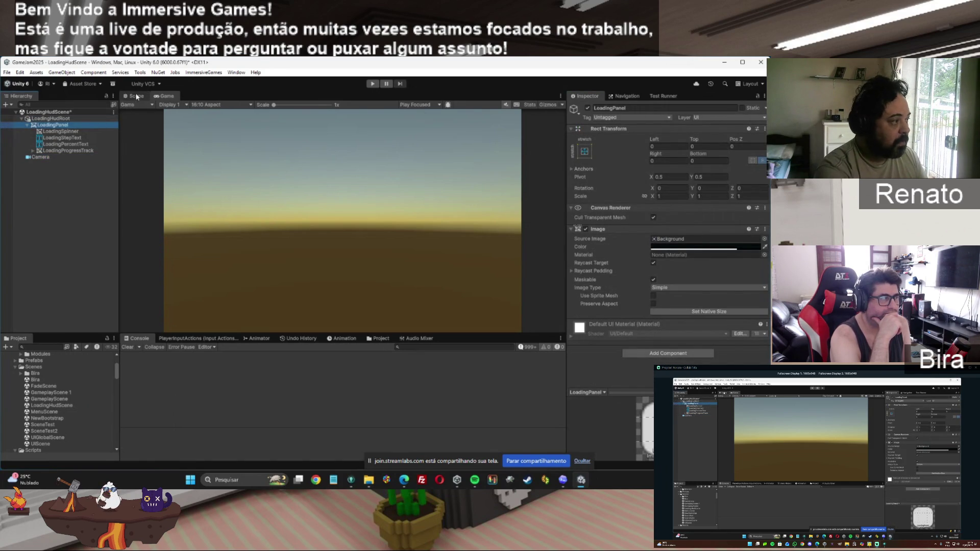
click(40, 156)
key(Delete)
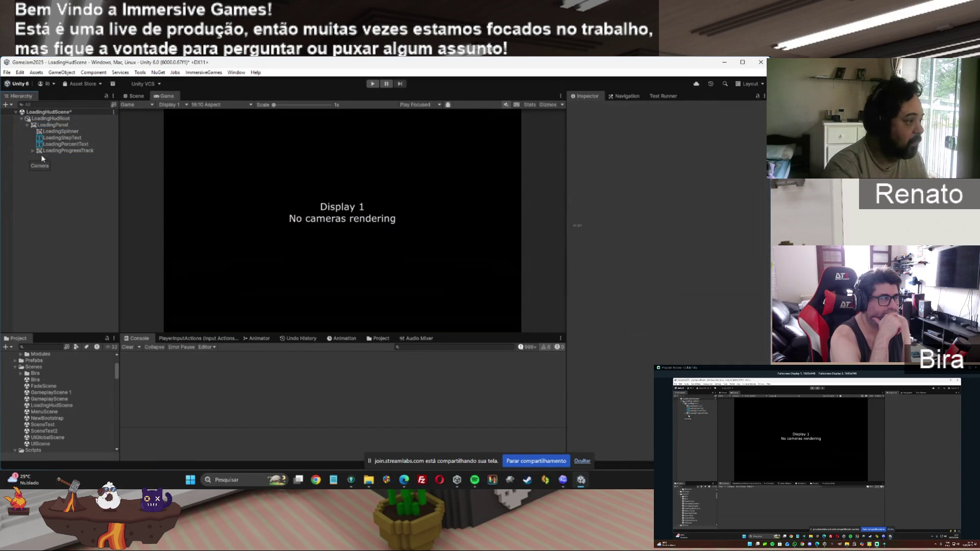
Switch to the Scene view and review LoadingHudRoot's Canvas settings.
click(135, 96)
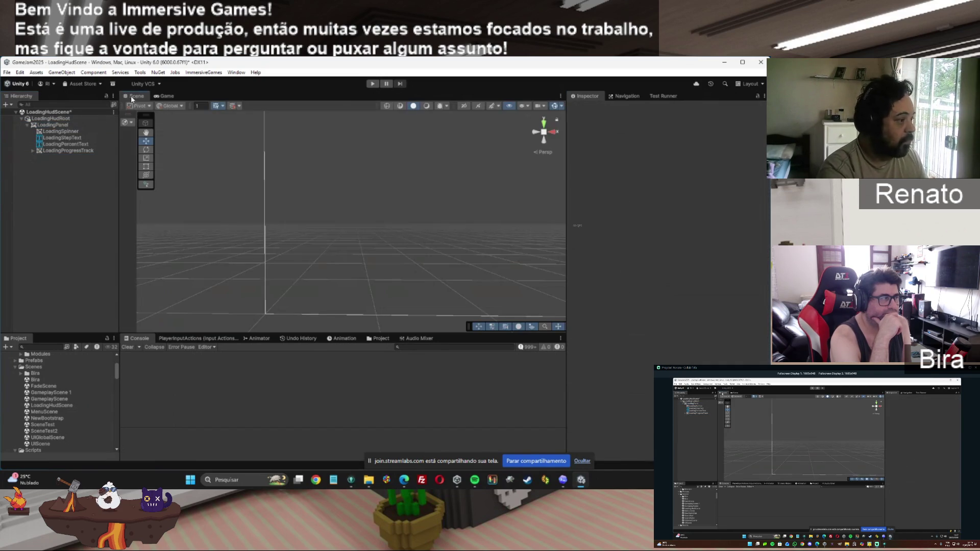
click(56, 118)
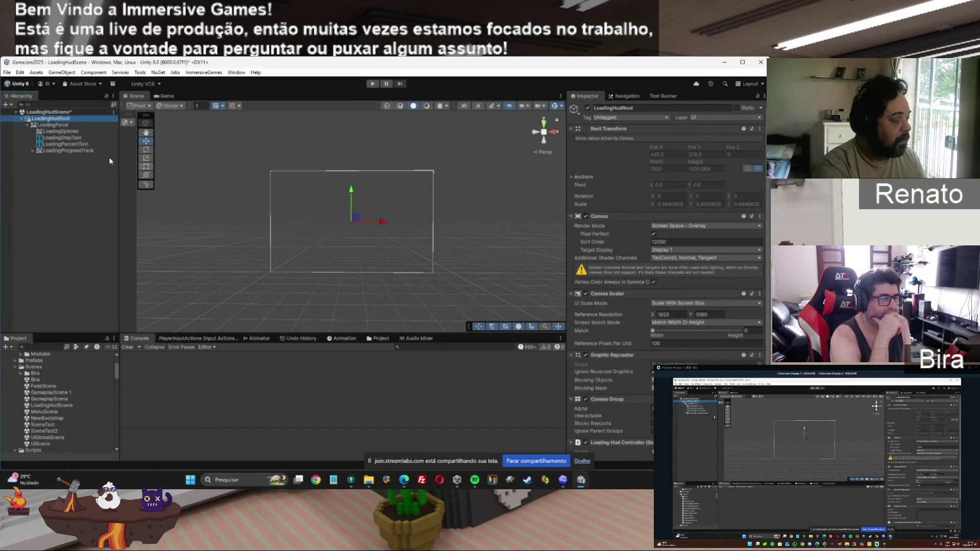
click(58, 113)
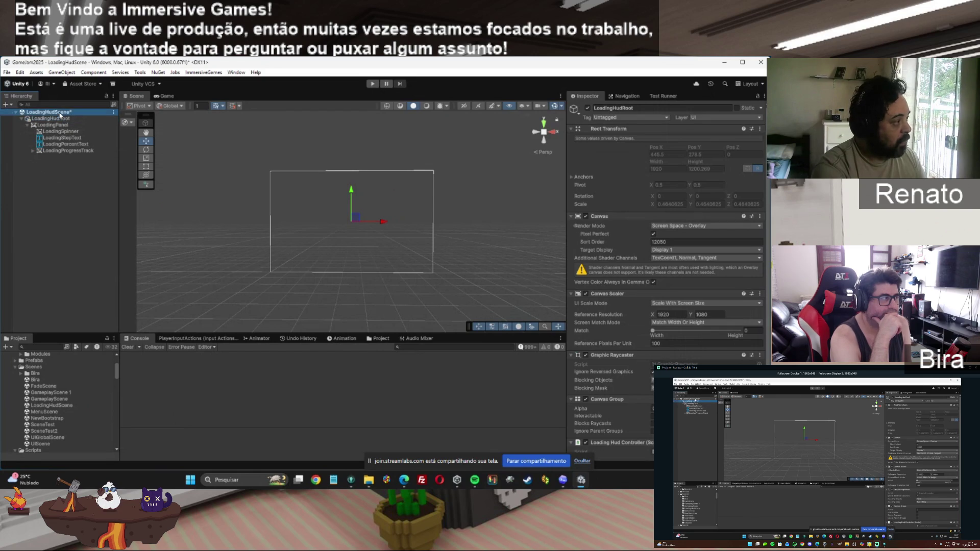
click(53, 119)
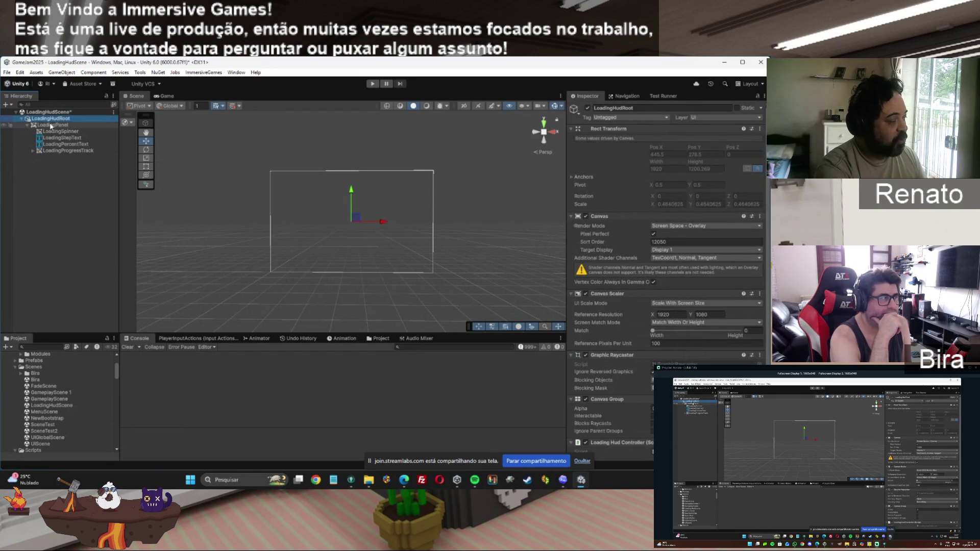
click(61, 144)
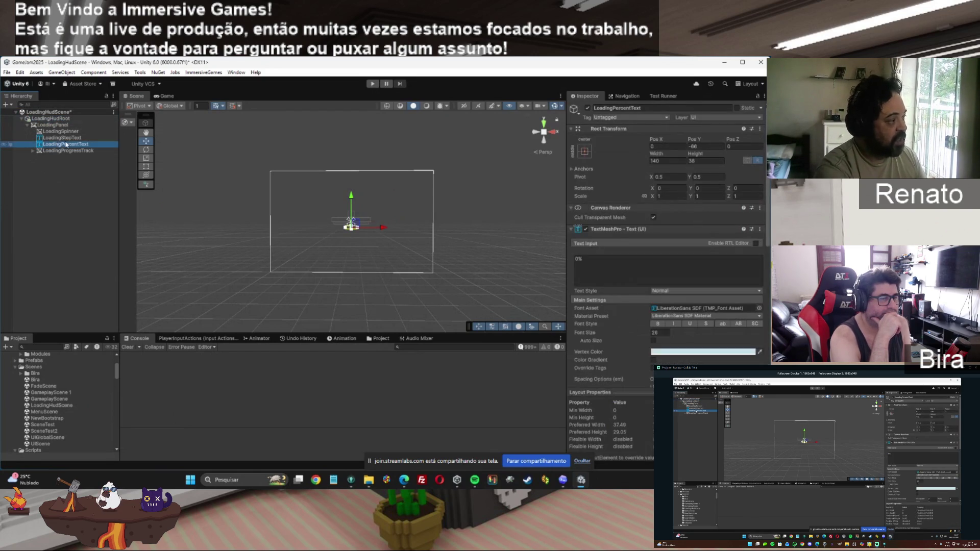
click(48, 119)
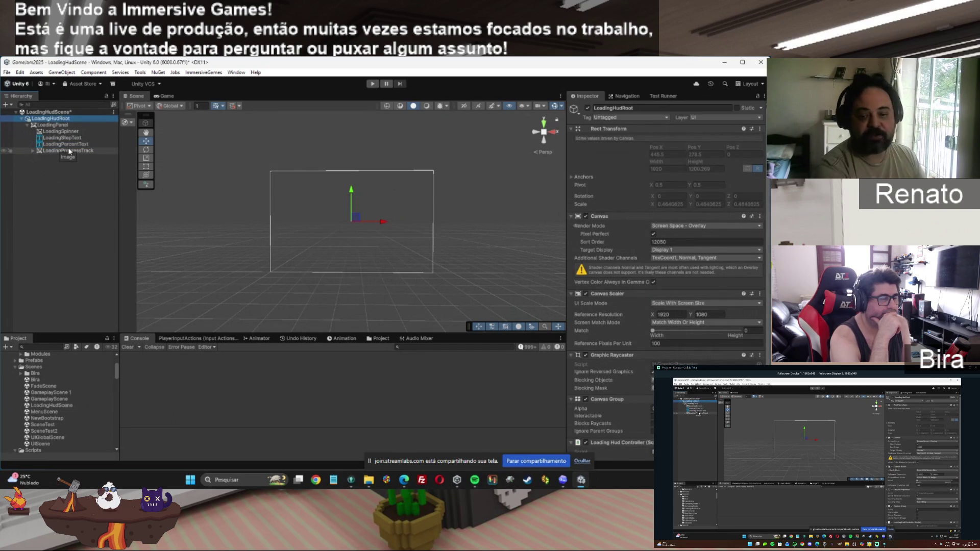
click(57, 121)
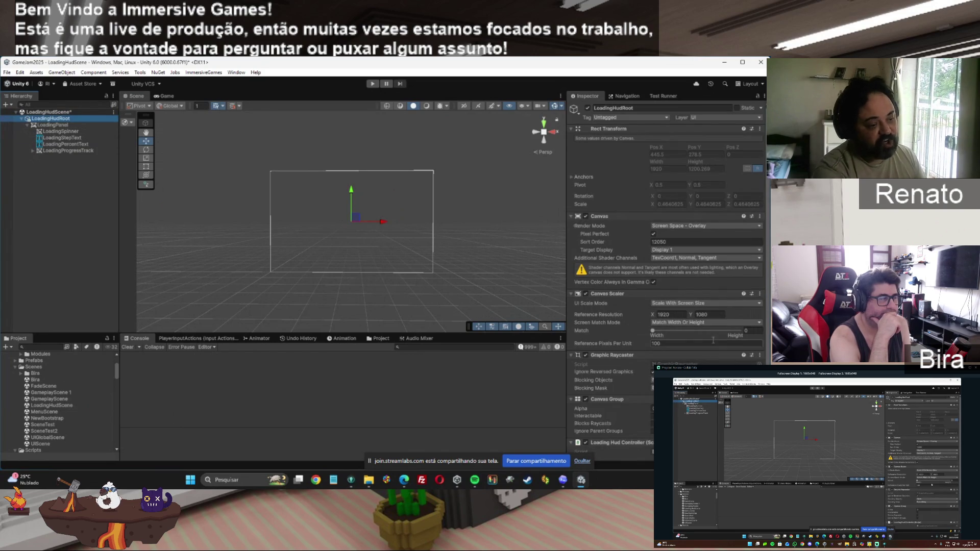
scroll(637, 342, down, 3)
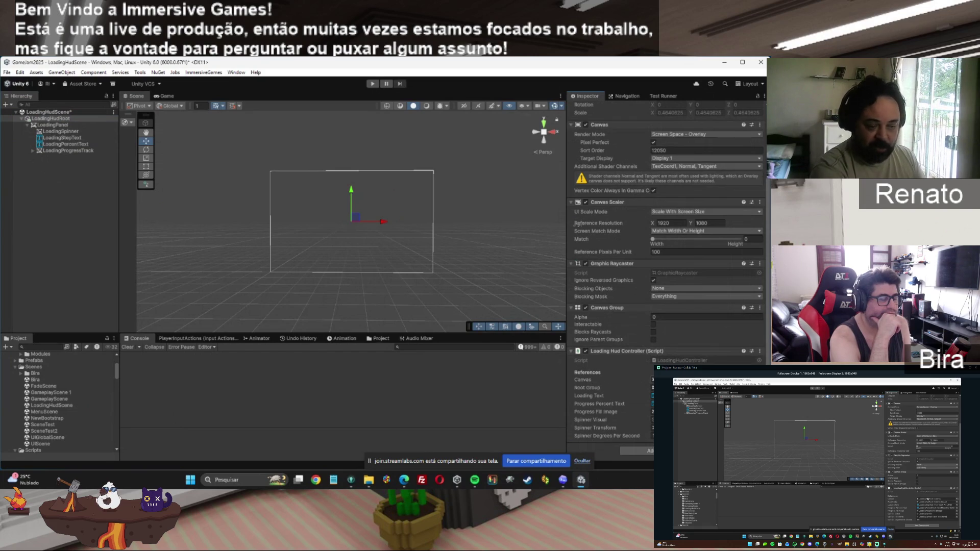
Inspect LoadingPanel, LoadingSpinner, LoadingStepText, LoadingPercentText, LoadingProgressTrack and LoadingProgressFill.
click(65, 126)
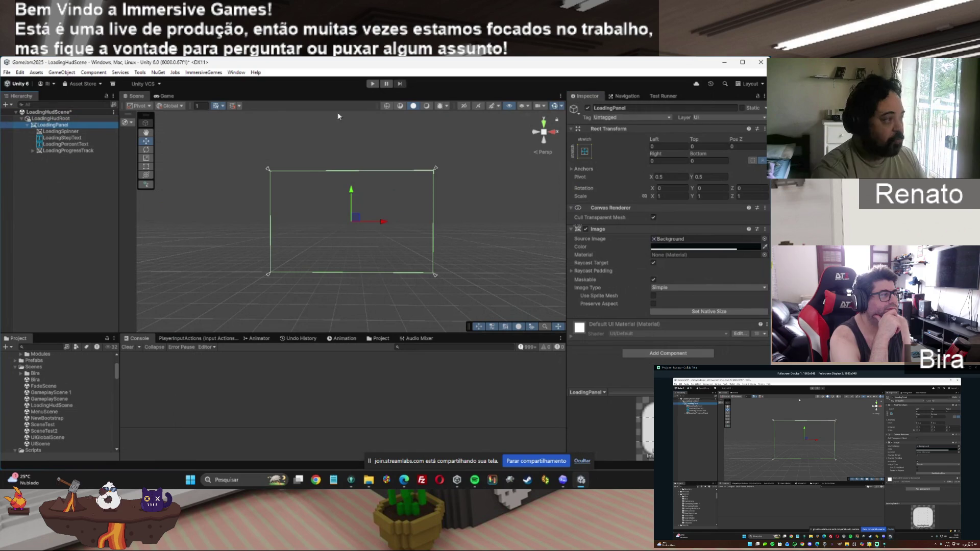
click(60, 132)
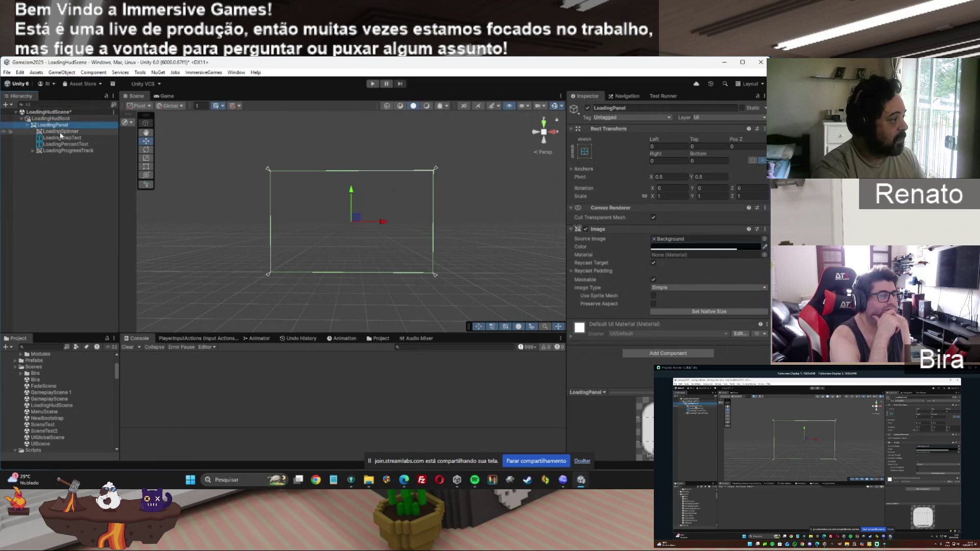
click(60, 138)
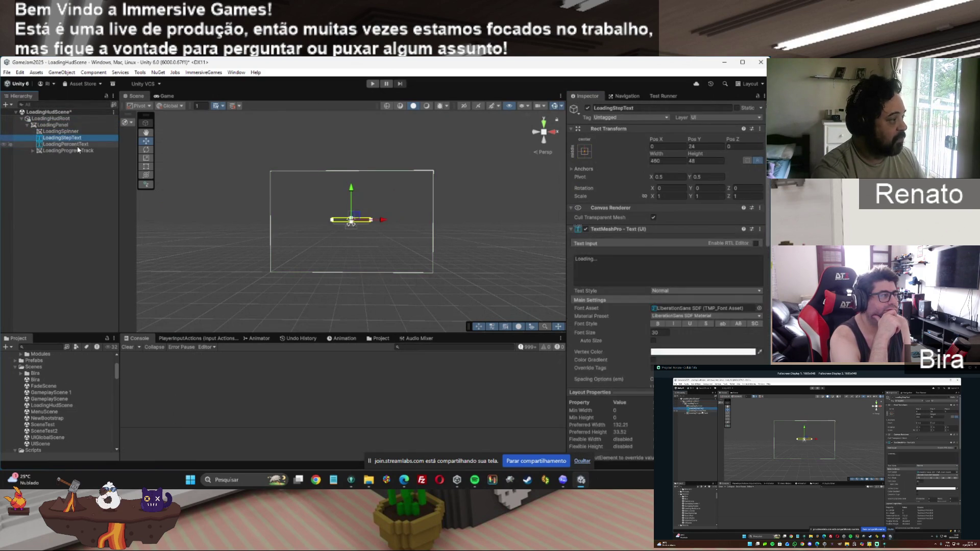
click(75, 145)
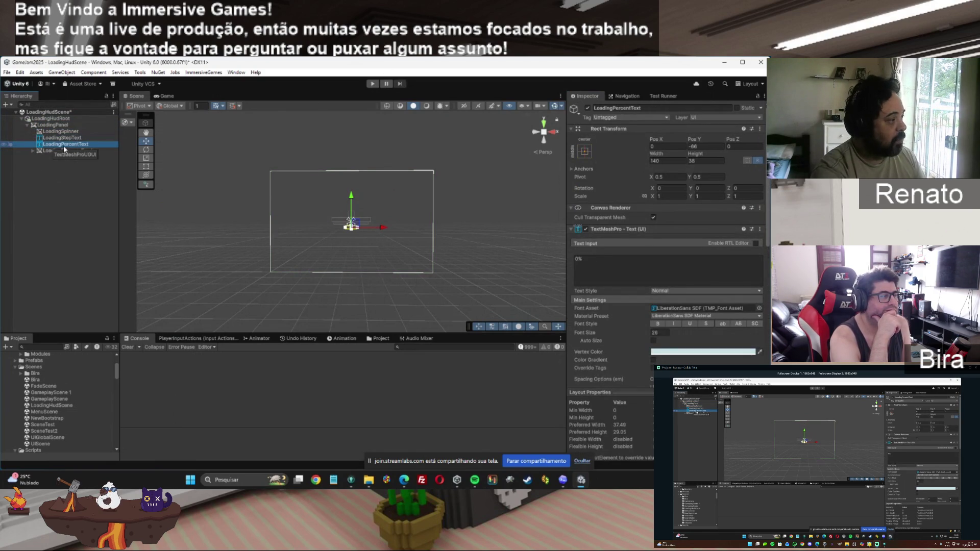
click(68, 151)
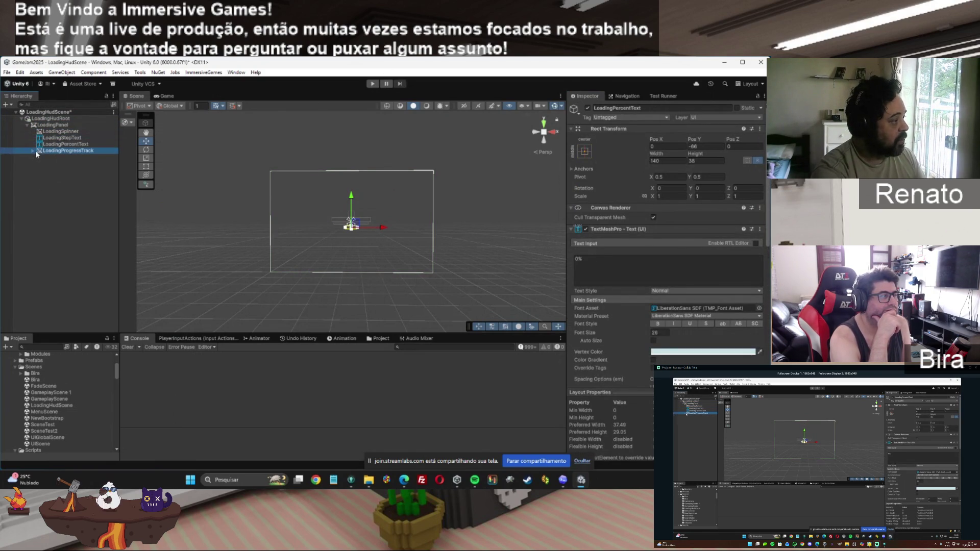
click(33, 151)
click(71, 157)
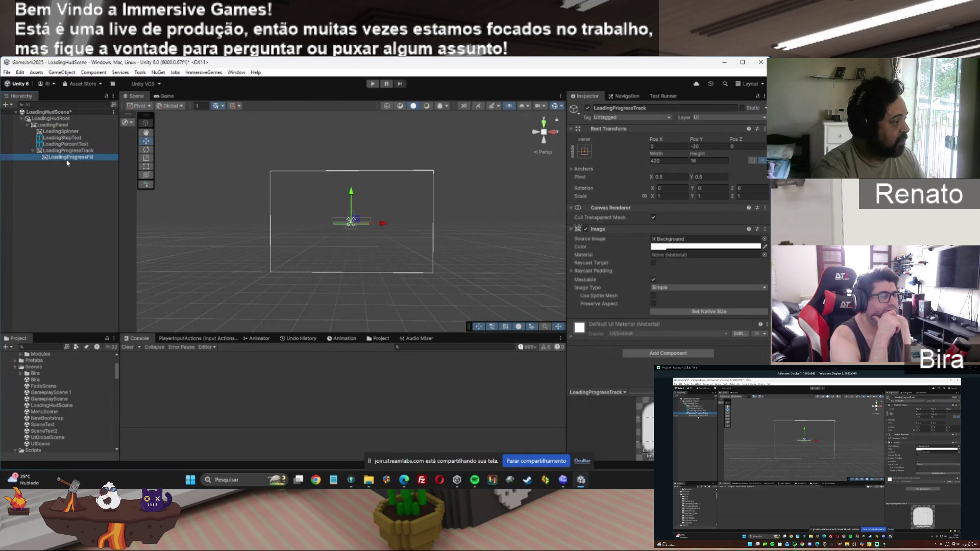
Review LoadingHudRoot's Canvas Scaler and Loading Hud Controller, then LoadingSpinner's image settings.
click(54, 125)
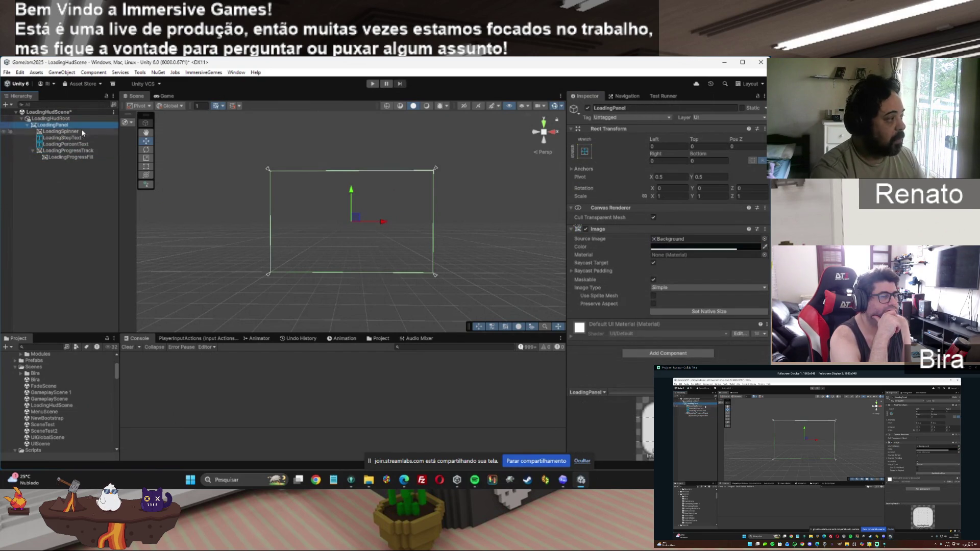
click(51, 118)
scroll(767, 274, down, 3)
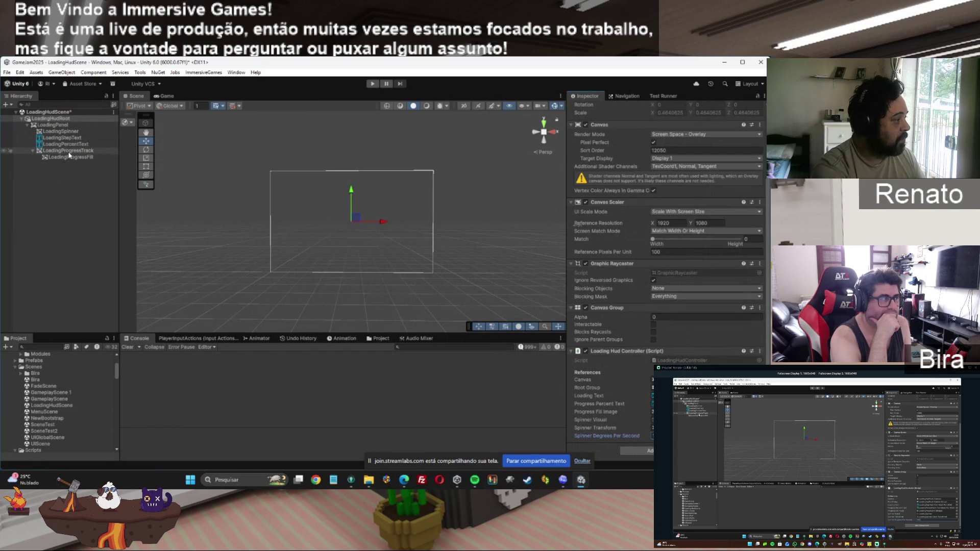
click(60, 131)
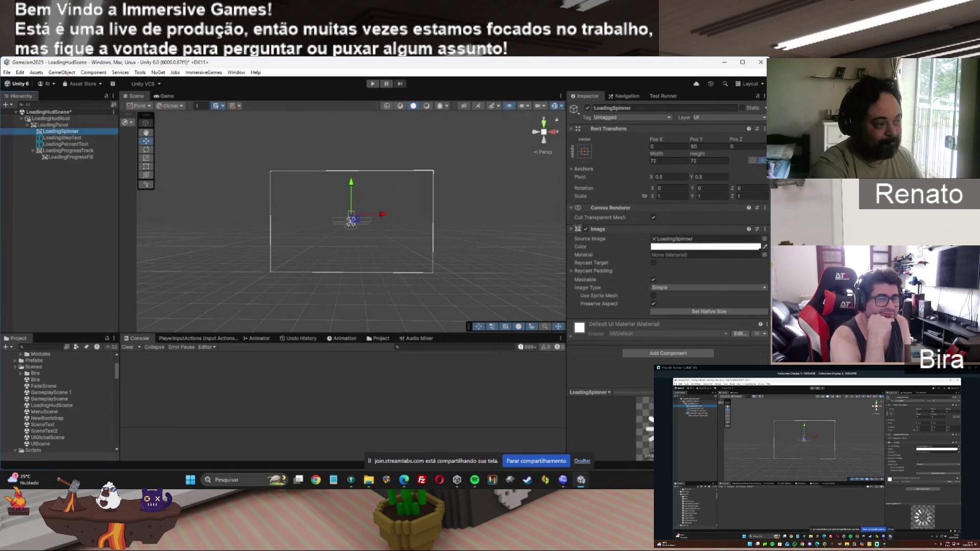
Enter Play mode and run until the All You Can Devour title menu appears.
click(372, 84)
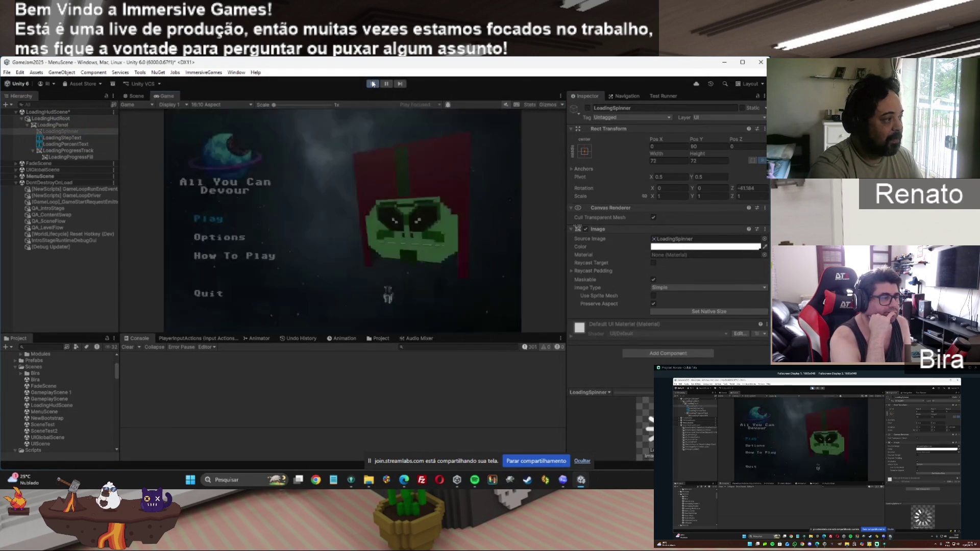
Exit Play mode, select LoadingHudScene in the Hierarchy, and open the NewBootstrap scene.
click(372, 84)
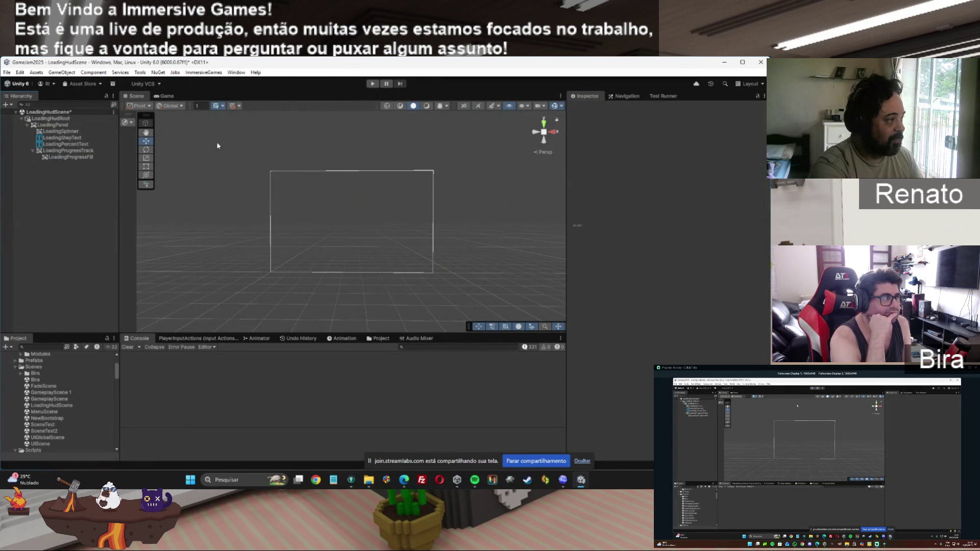
click(72, 113)
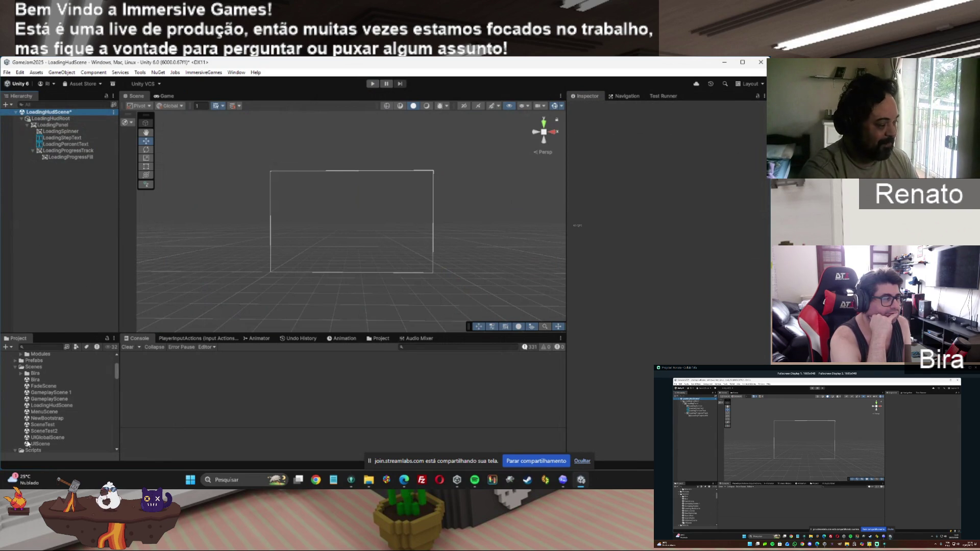
double_click(47, 419)
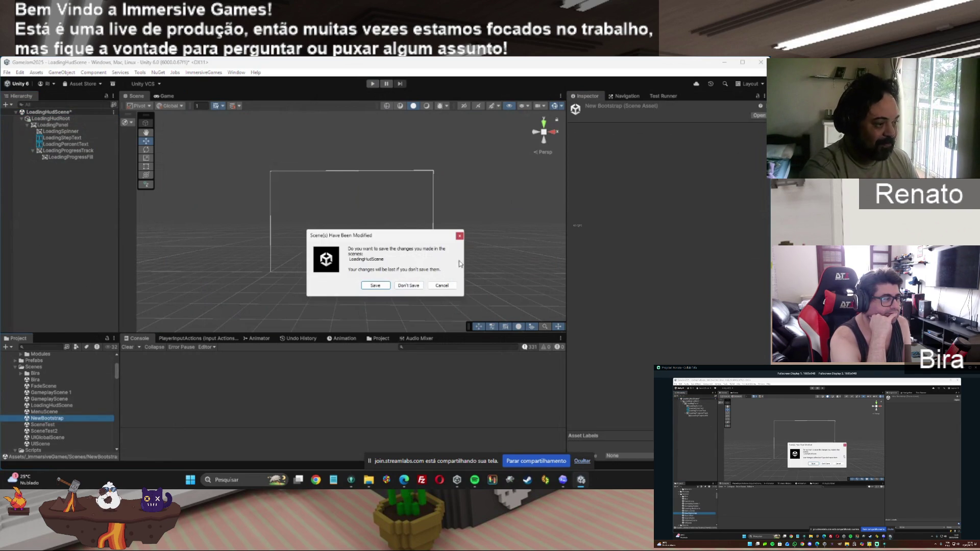
Open NewBootstrap without saving LoadingHudScene changes, then start Play mode.
click(460, 236)
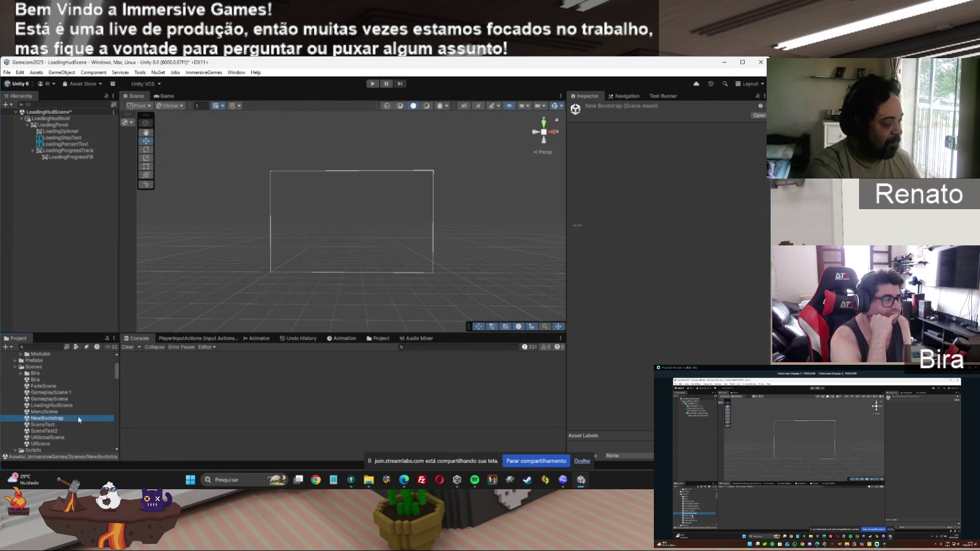
click(62, 157)
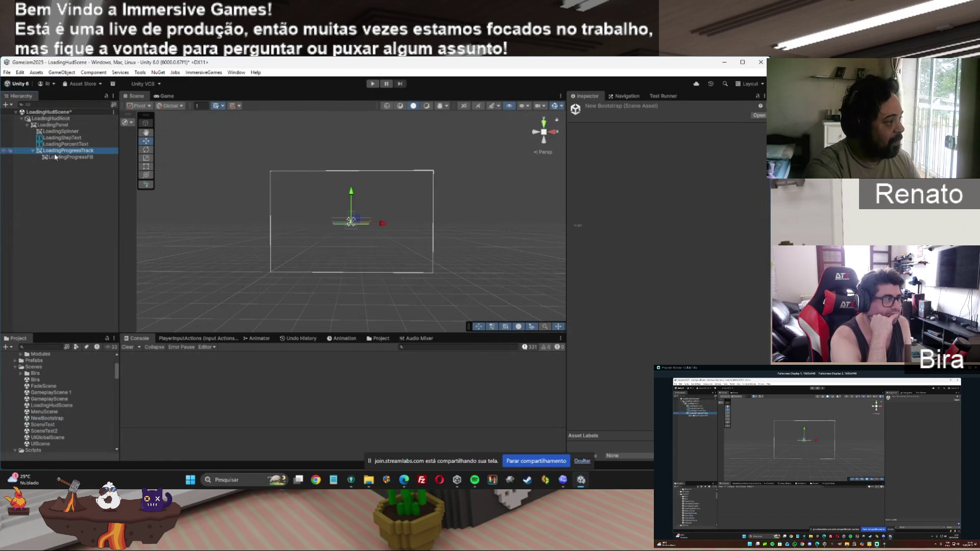
double_click(43, 418)
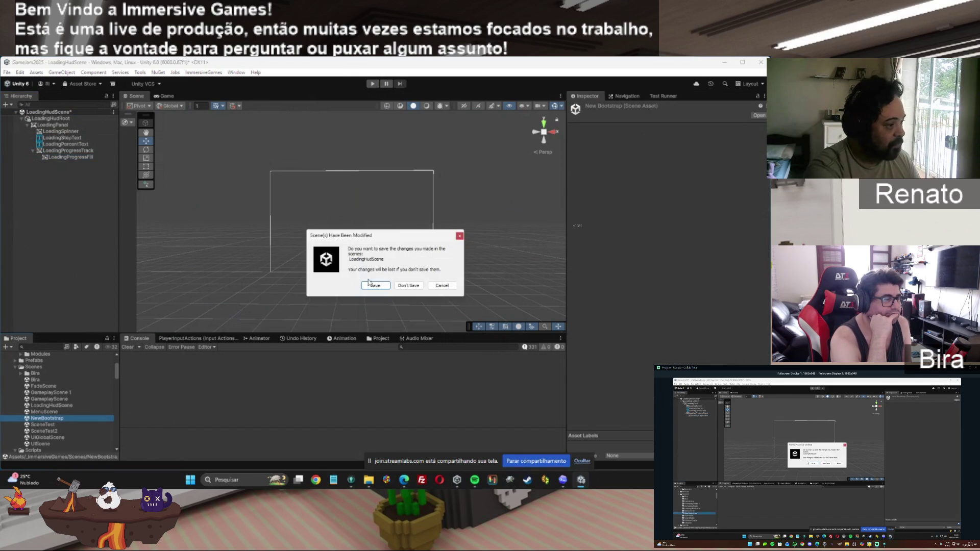
click(416, 285)
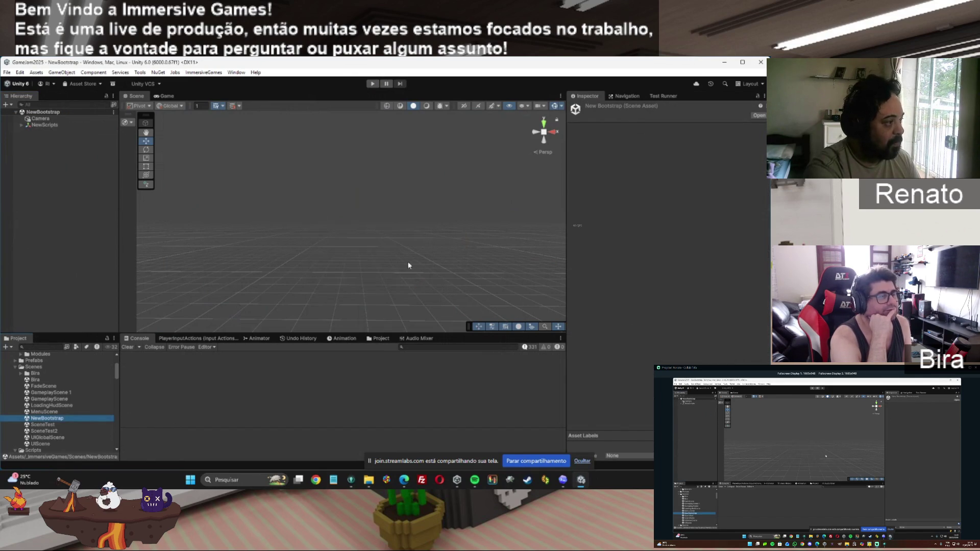
click(372, 84)
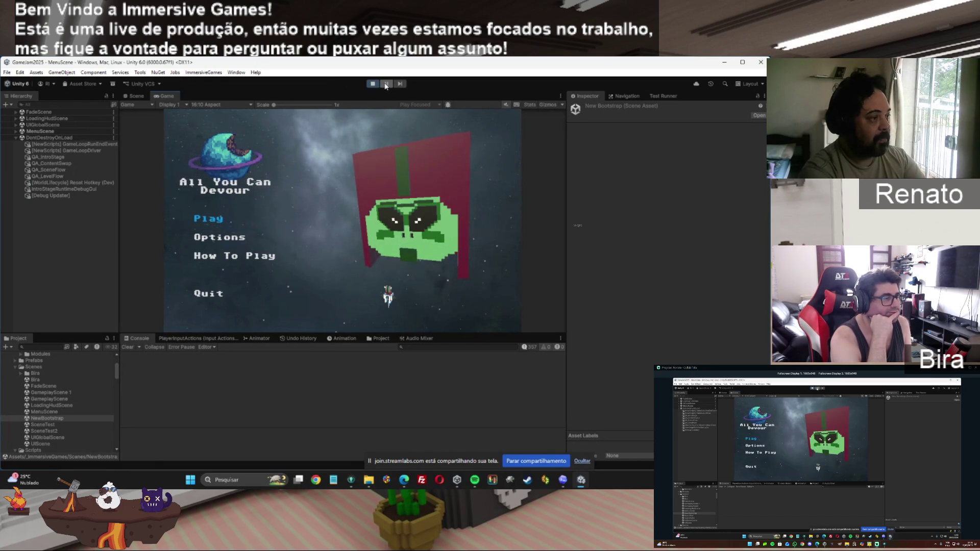
Start a game from the main menu and restart Play mode until the loading HUD shows MenuScene at 37%.
click(355, 130)
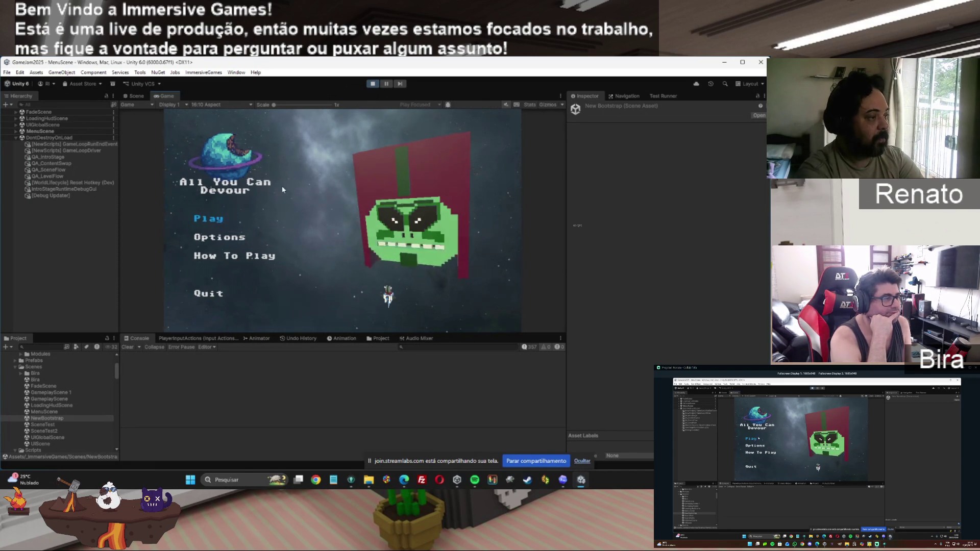
click(218, 223)
click(373, 84)
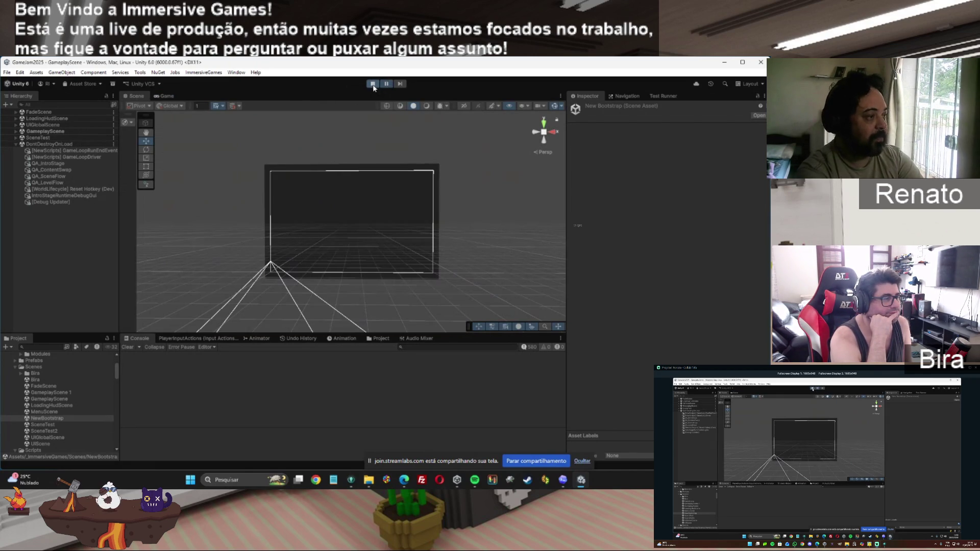
click(373, 85)
click(373, 83)
click(373, 83)
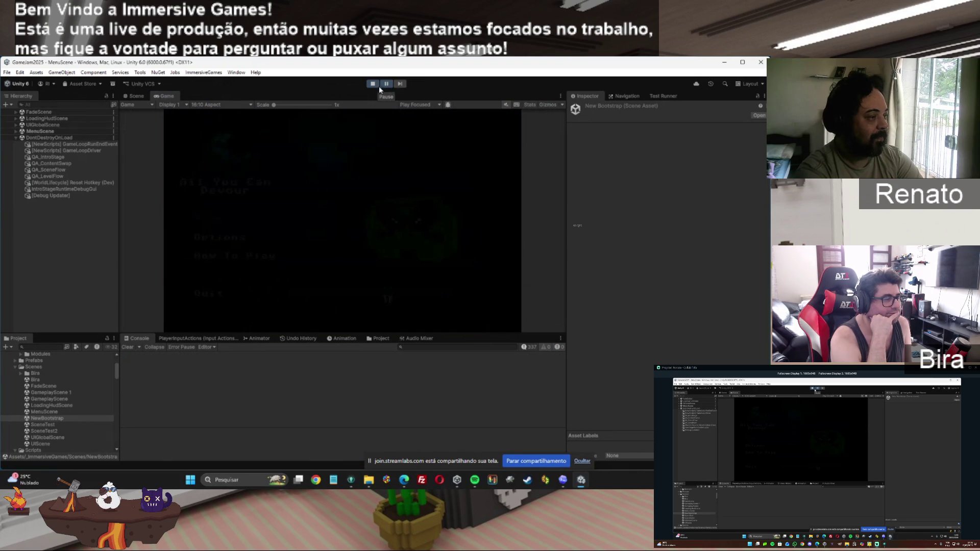
click(373, 84)
click(373, 85)
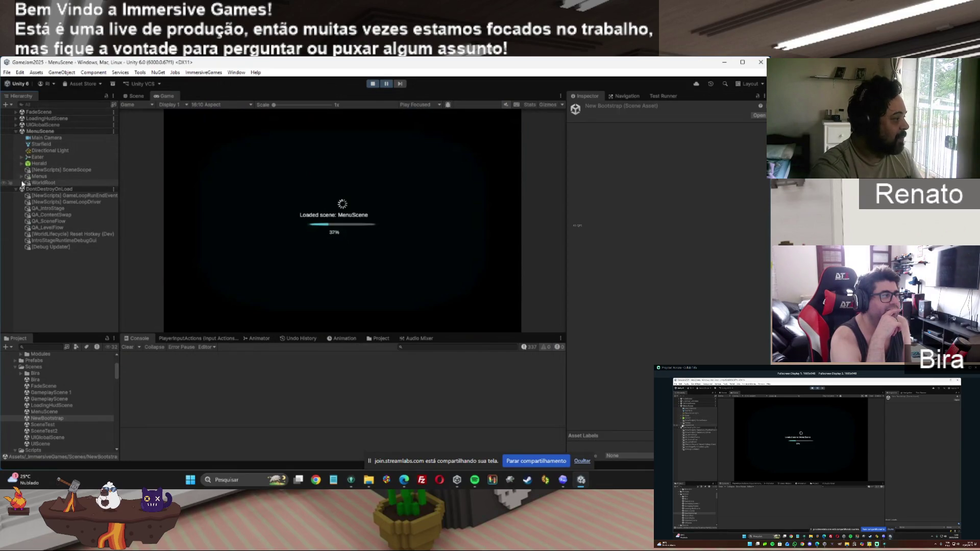
Select LoadingProgressTrack under LoadingHudScene > LoadingHudRoot > LoadingPanel in the hierarchy.
click(16, 131)
click(15, 118)
click(21, 124)
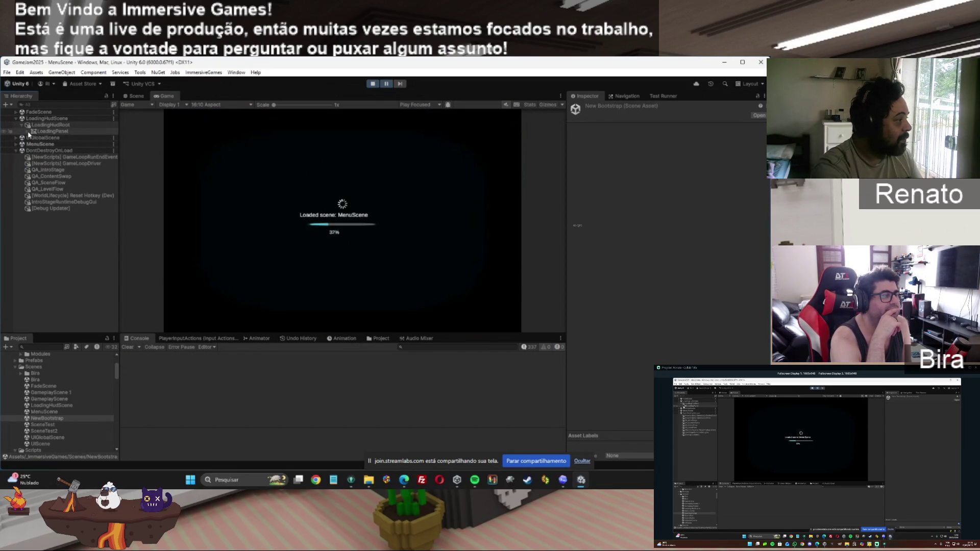
click(27, 131)
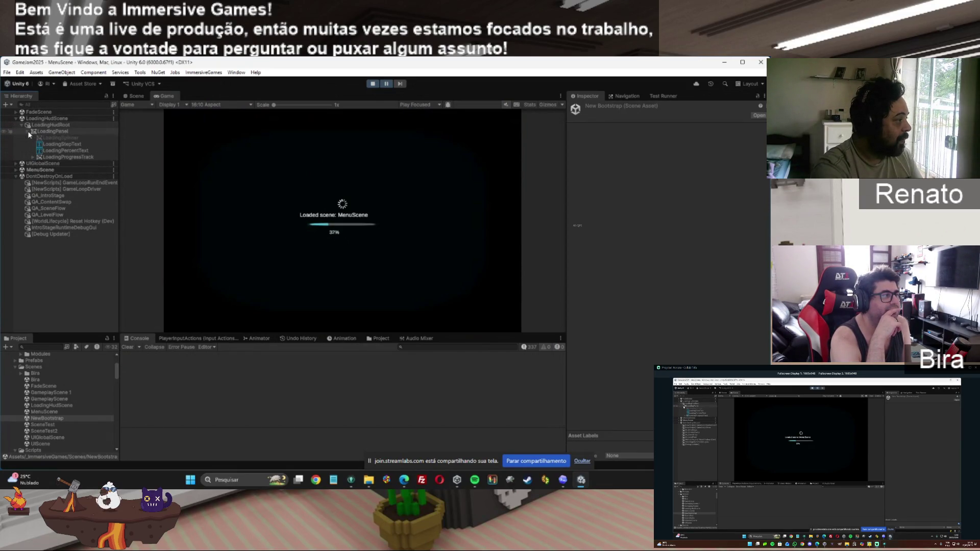
click(50, 157)
Turn off Raycast Target on the track image and set its Source Image to UISprite.
click(657, 260)
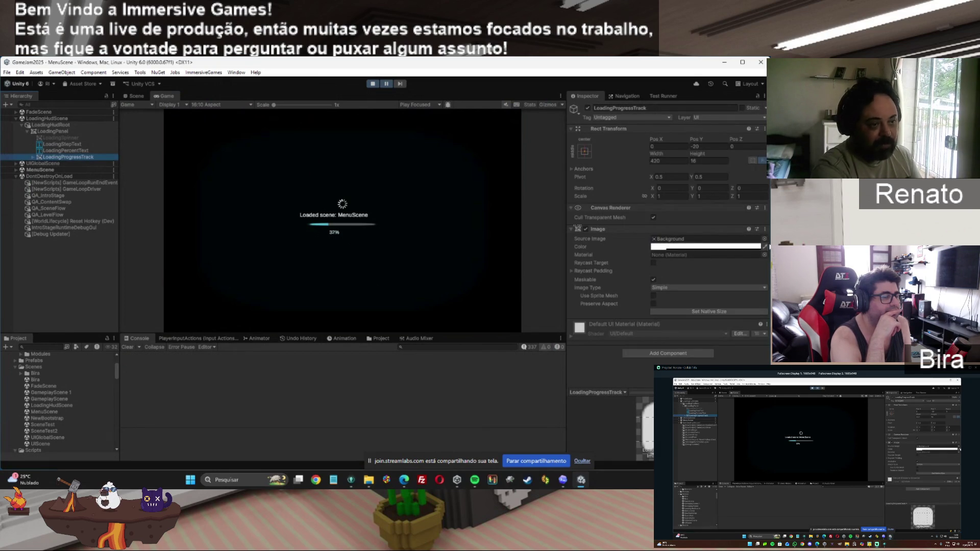
click(763, 239)
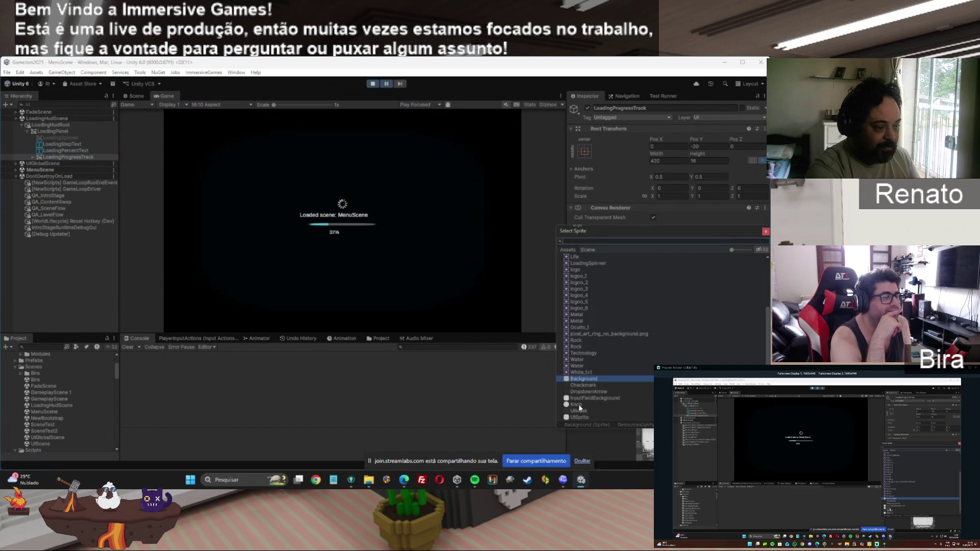
click(577, 418)
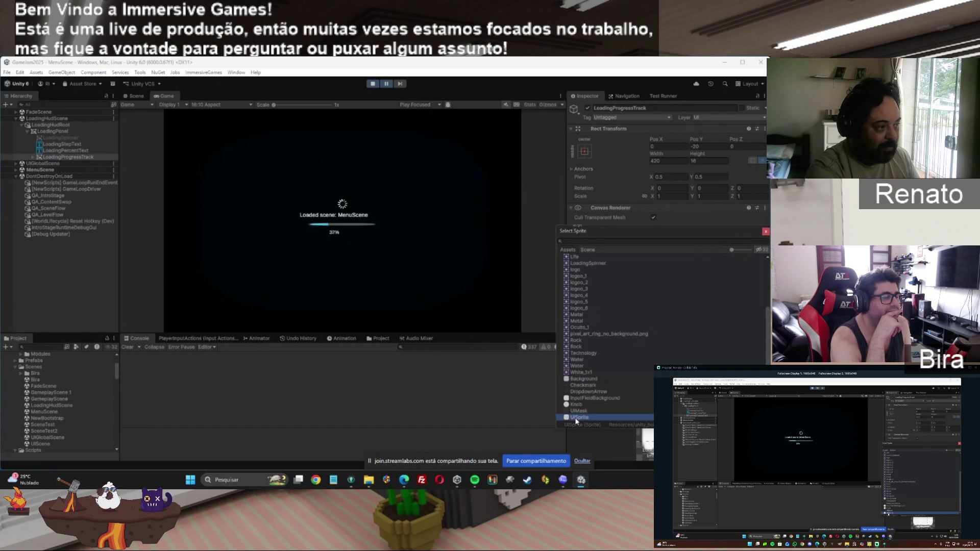
double_click(603, 415)
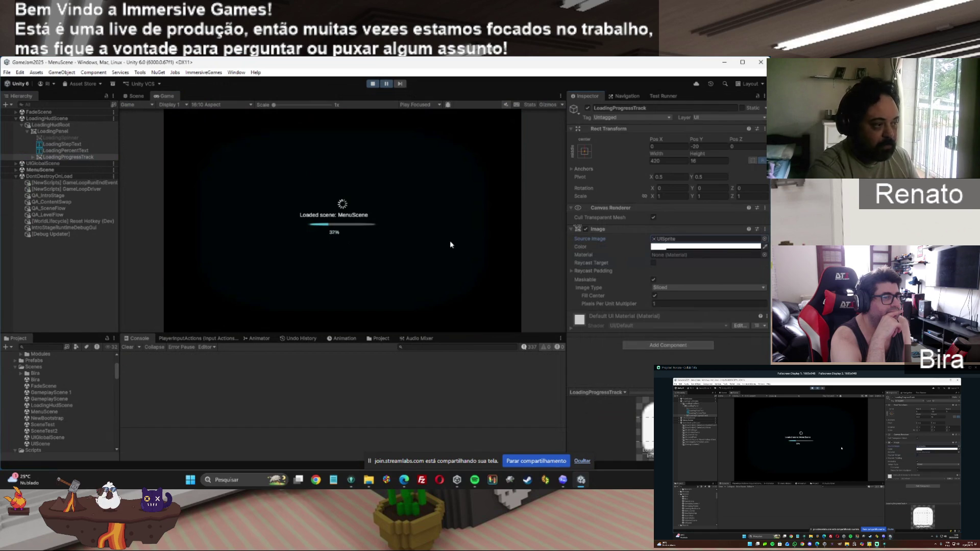
click(764, 239)
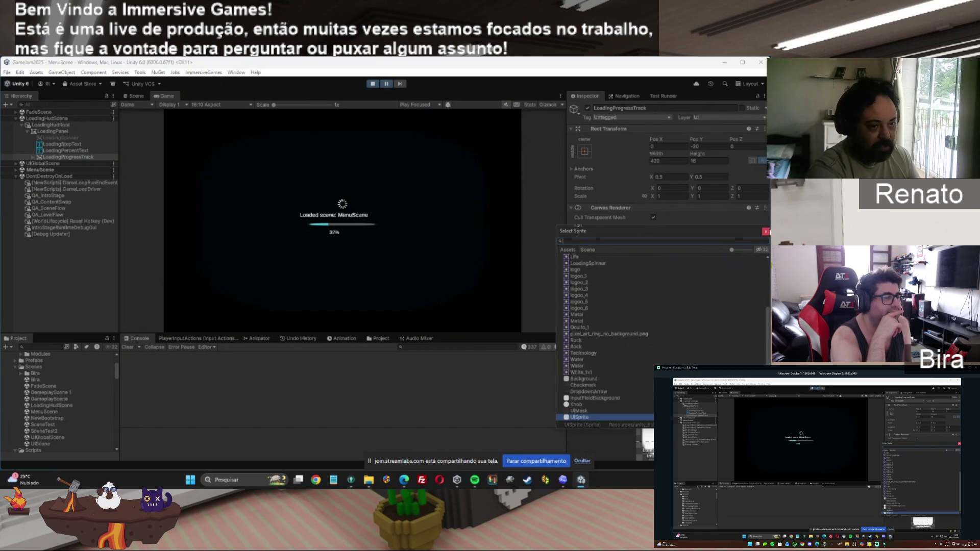
Close the sprite picker, exit Play mode, and minimize the Unity editor.
click(766, 232)
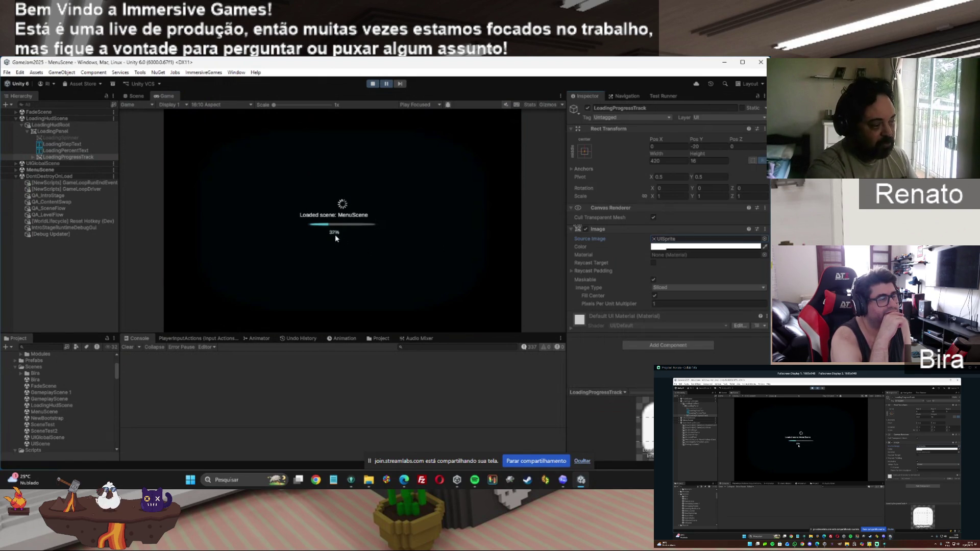
click(373, 84)
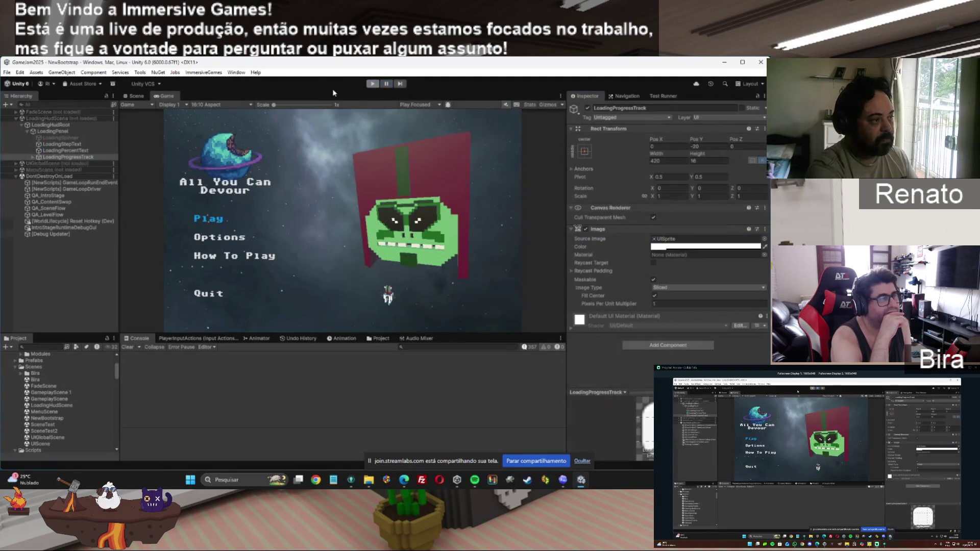
click(725, 63)
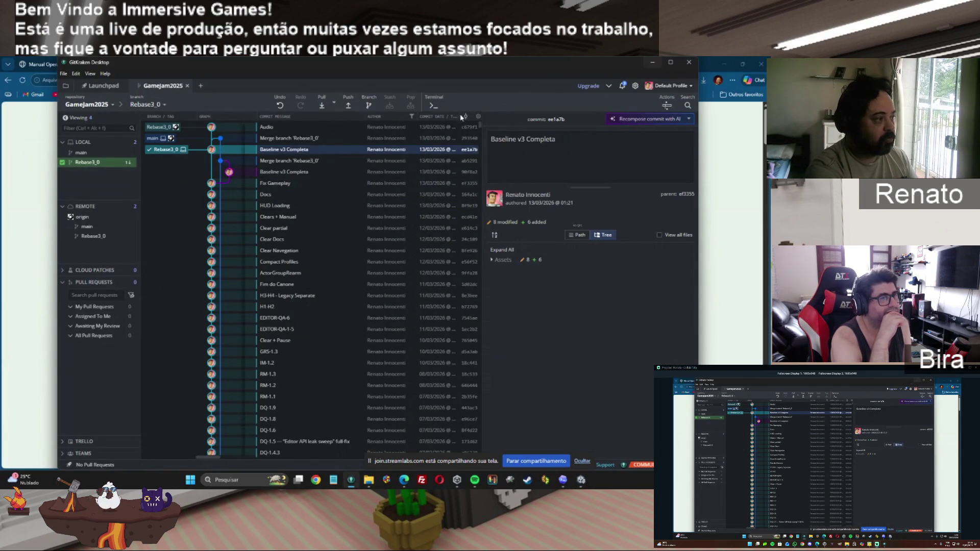
From the Audio commit's context menu, rebase Rebase3_0 onto origin/Rebase3_0.
click(284, 127)
right_click(284, 130)
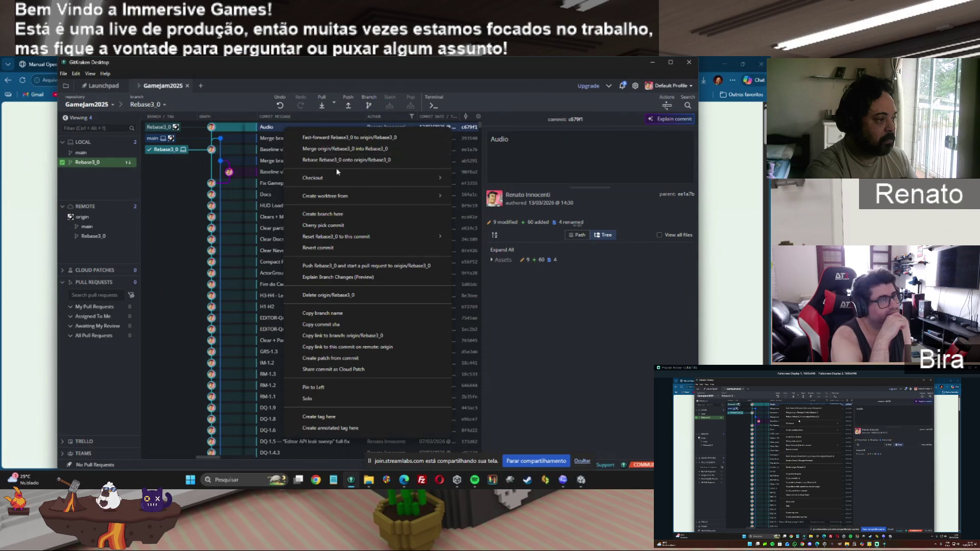
mouse_move(329, 178)
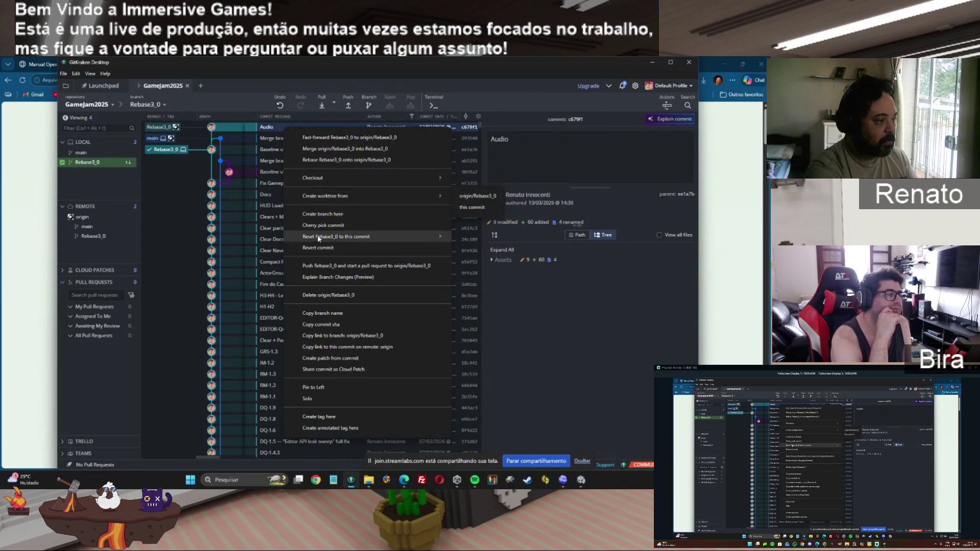
click(310, 160)
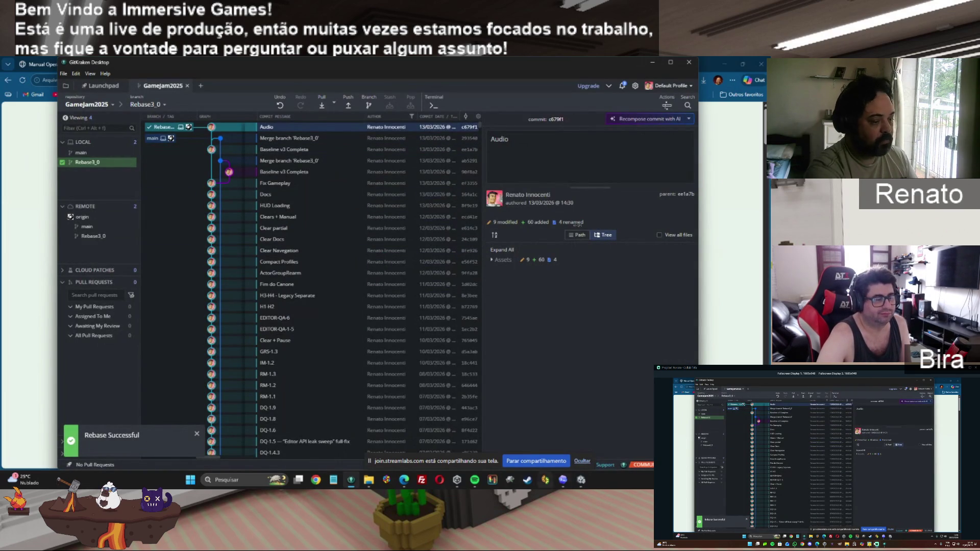
mouse_move(559, 486)
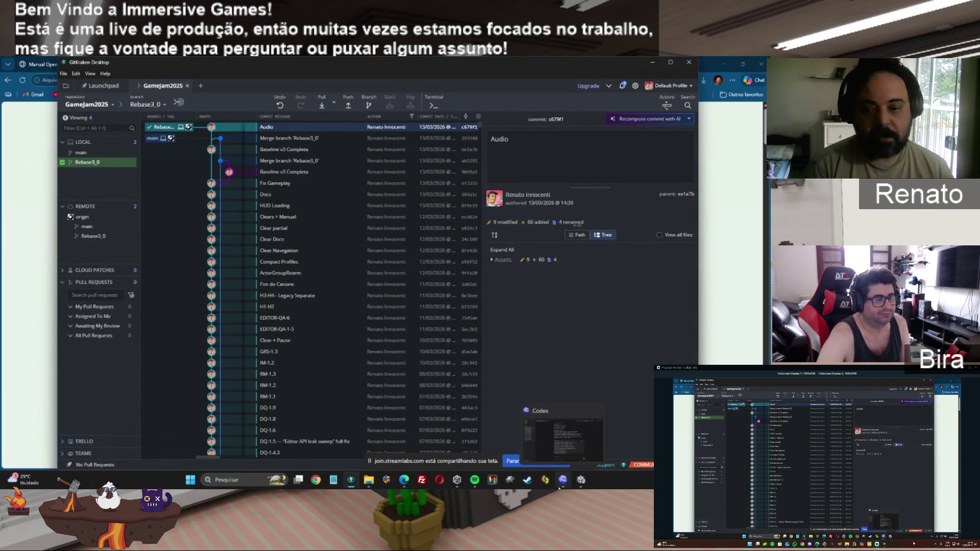
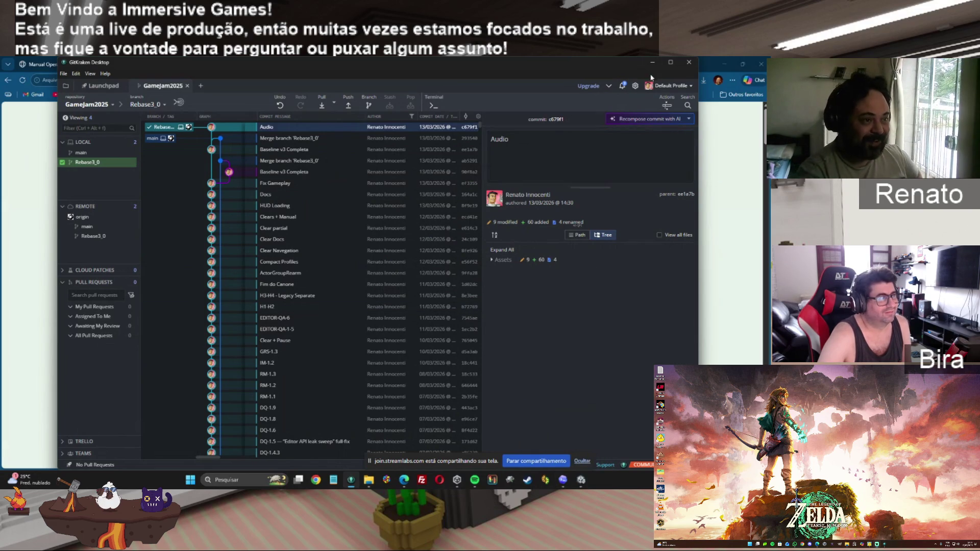
Minimize the GitKraken window showing the Gamejam2025 commit history to uncover the Hooks Reference page.
click(651, 65)
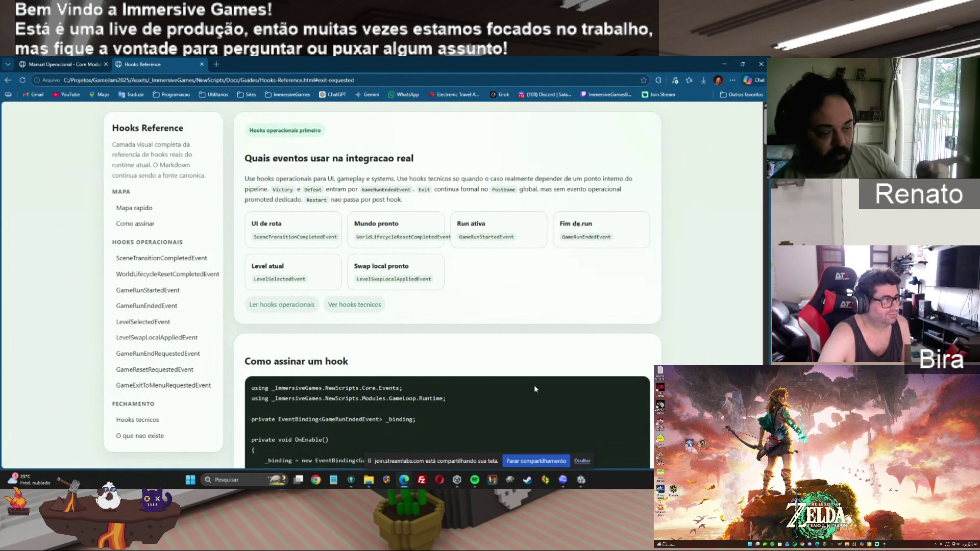
Switch from the Hooks Reference page to the Codex app via its taskbar icon.
click(561, 482)
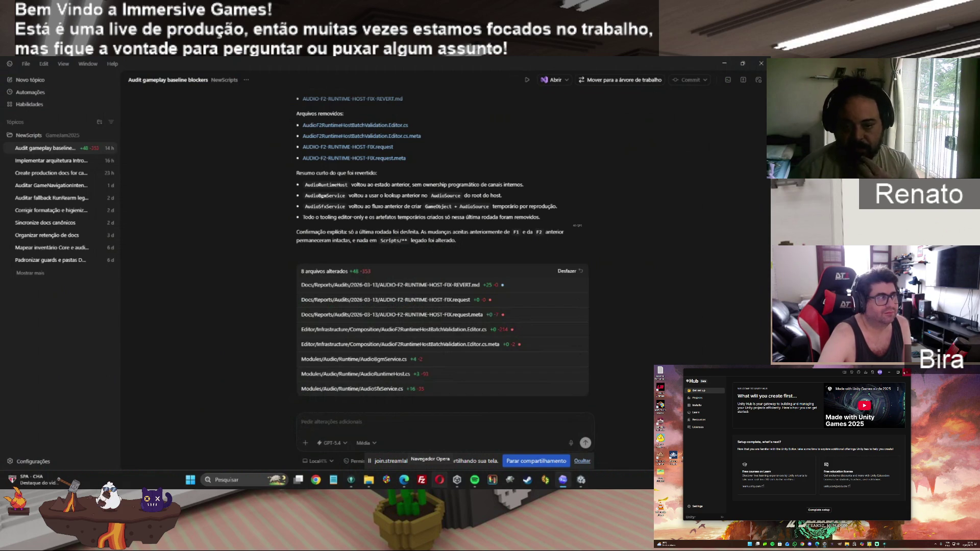
Close the Unity Hub welcome window and bring the browser back to the front.
click(906, 374)
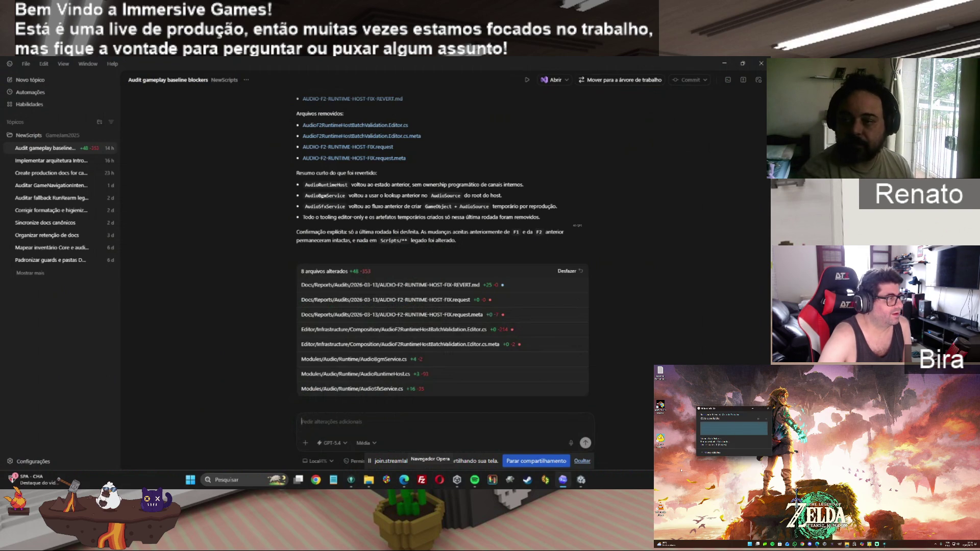
key(alt+Tab)
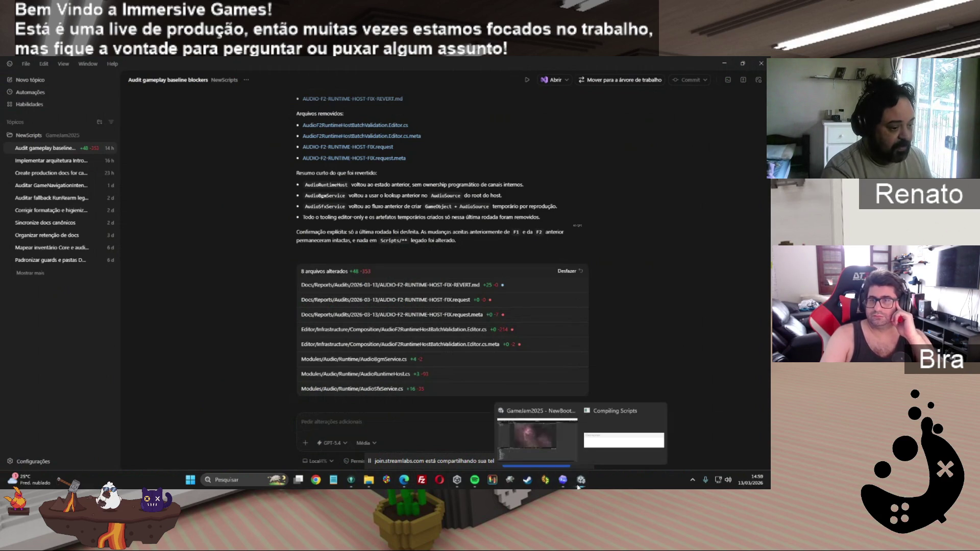
Bring up the Unity editor for the project, then close the browser's Google sign-in popup.
click(556, 441)
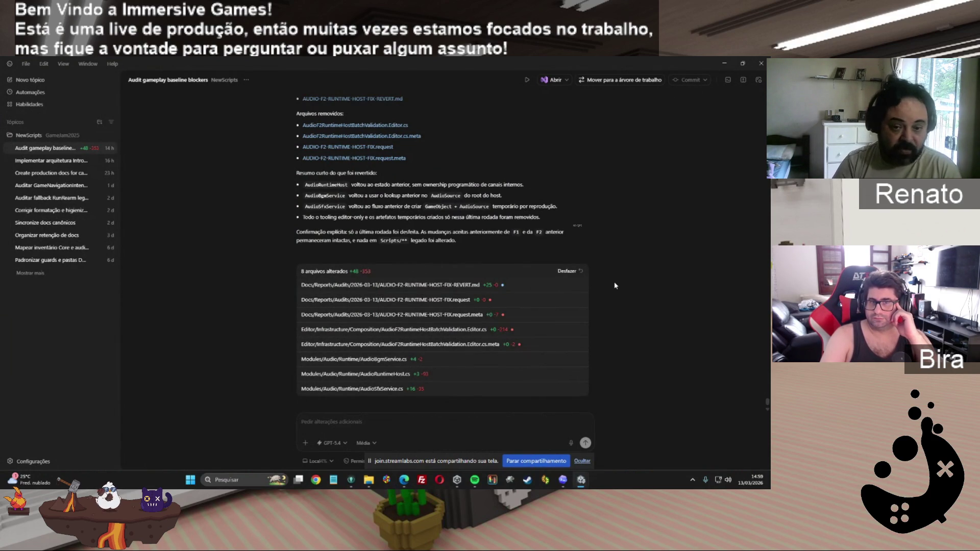
key(alt+Tab)
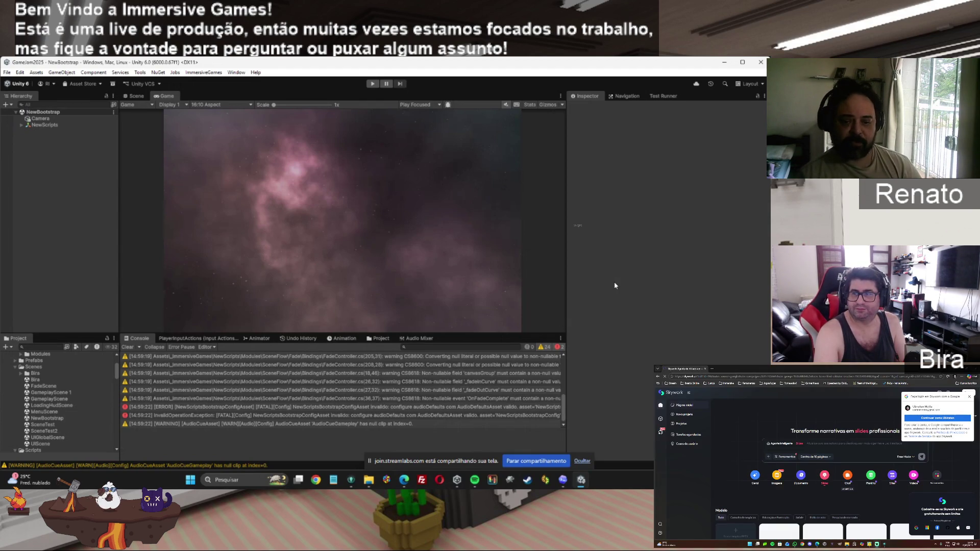
click(969, 397)
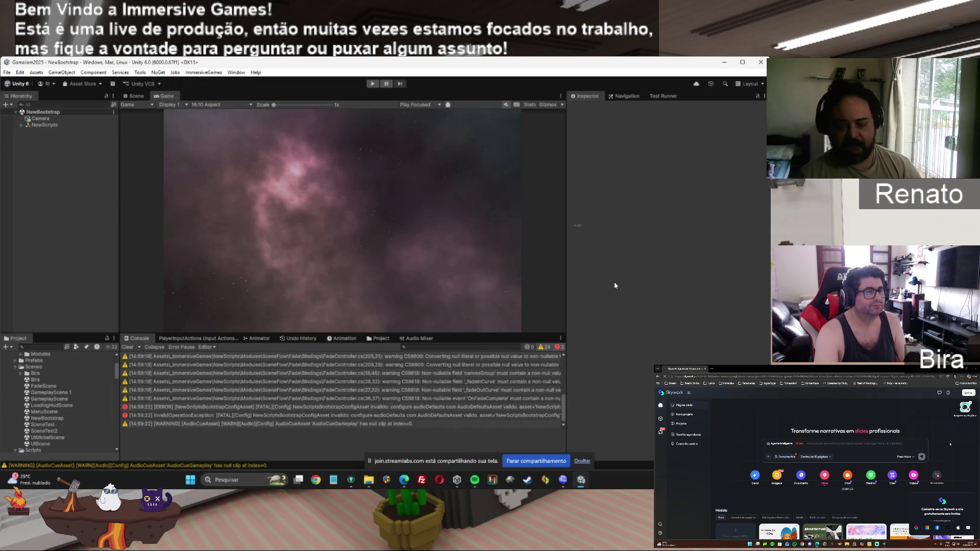